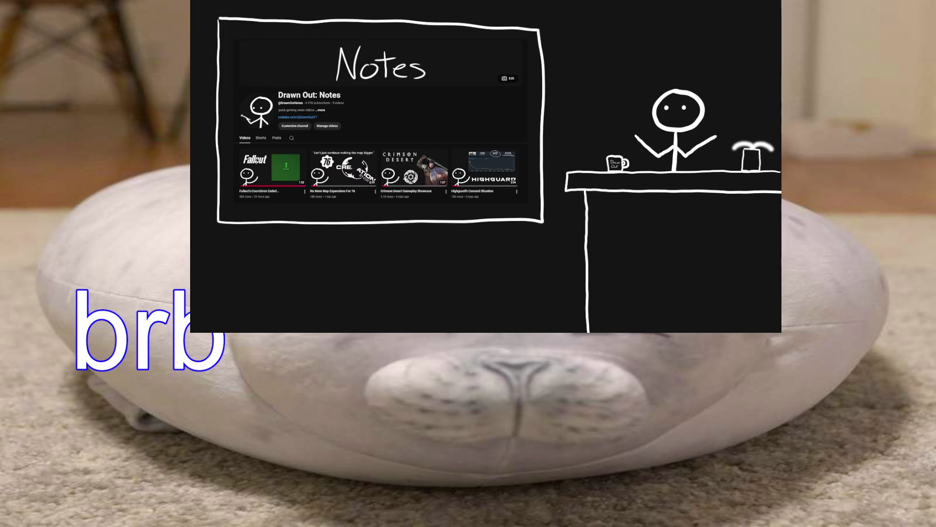
# Step: Return to the enemy_attractor.gd script and put the cursor at line 2, below 'extends Node3D'
pyautogui.moveTo(746, 36)
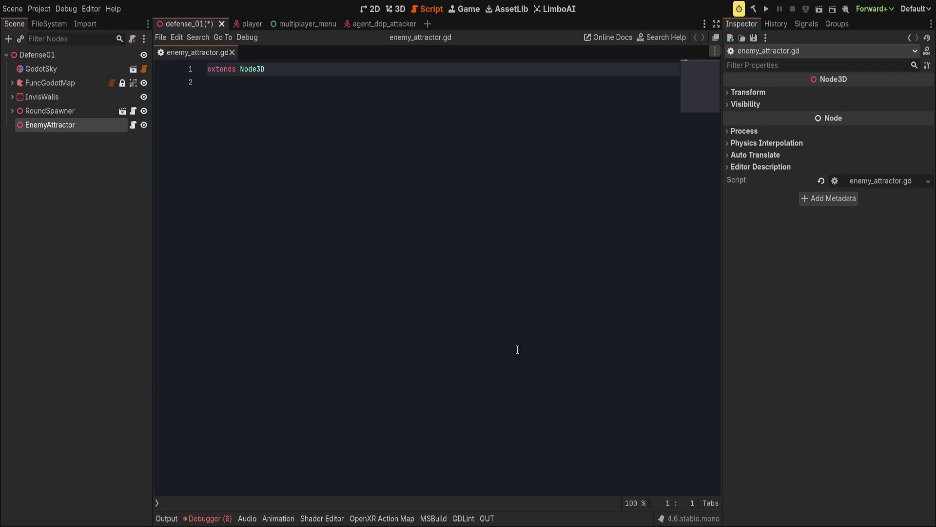
pyautogui.click(498, 337)
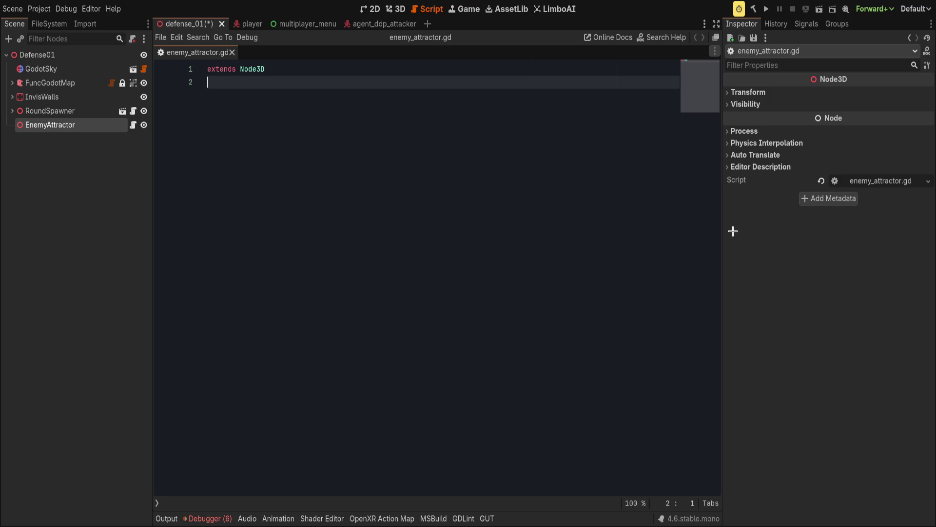
# Step: Save the scene and narrow the Inspector to widen the code area
pyautogui.hotkey('ctrl', 's')
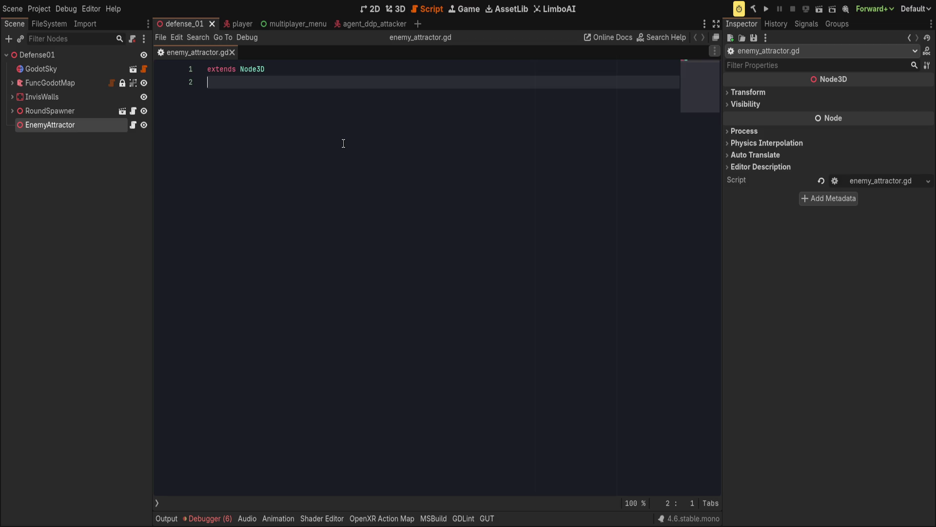
pyautogui.click(203, 518)
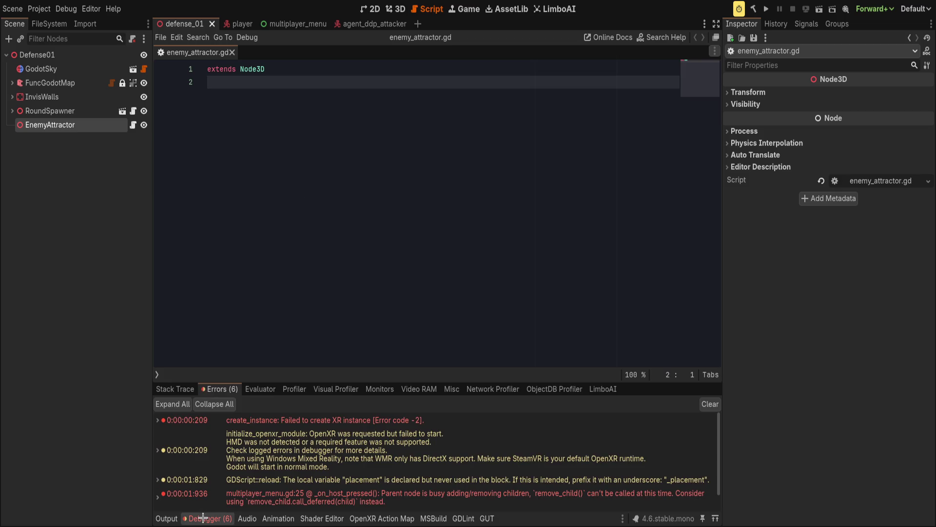
pyautogui.click(203, 518)
pyautogui.click(159, 503)
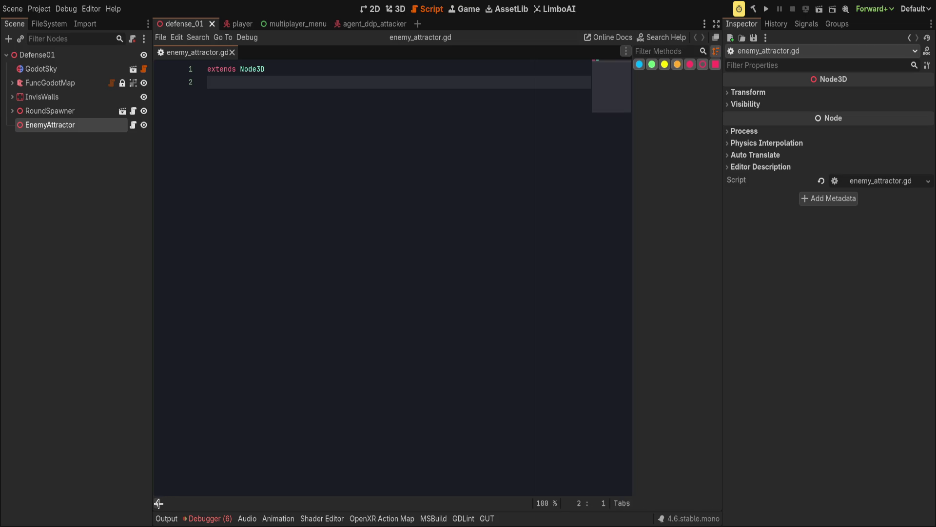
pyautogui.click(158, 503)
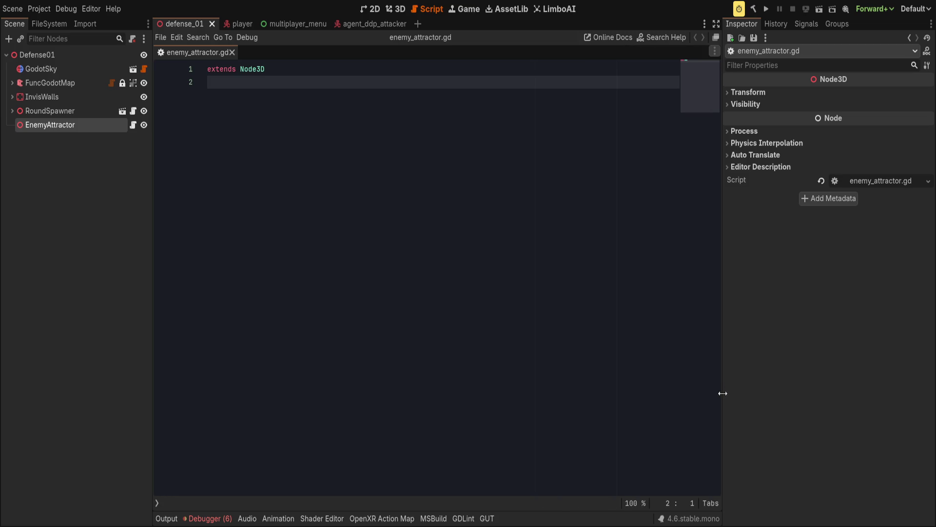
pyautogui.moveTo(724, 394); pyautogui.dragTo(768, 393)
# Step: Add '# sound', '# cautious' and '# investigate' comment lines below extends Node3D and save
pyautogui.press('Return')
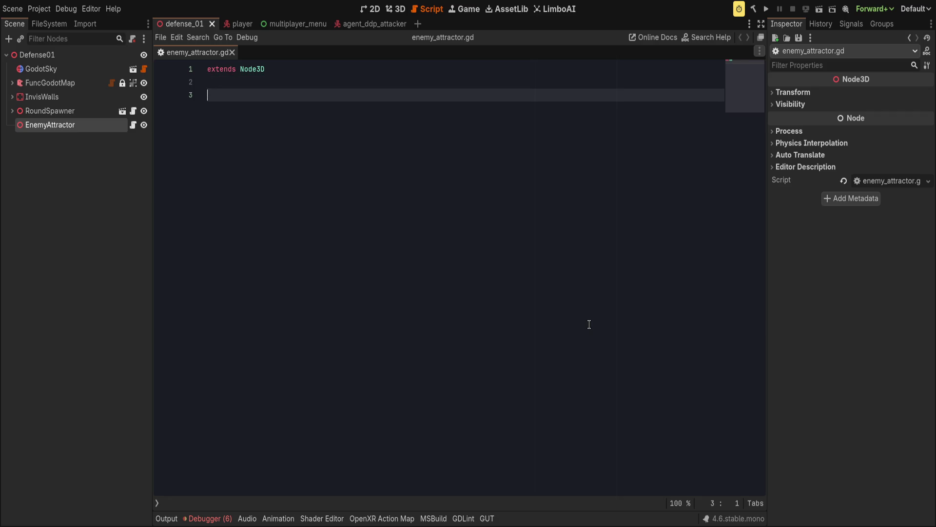
pyautogui.write('sound')
pyautogui.press('Return')
pyautogui.write('# sus')
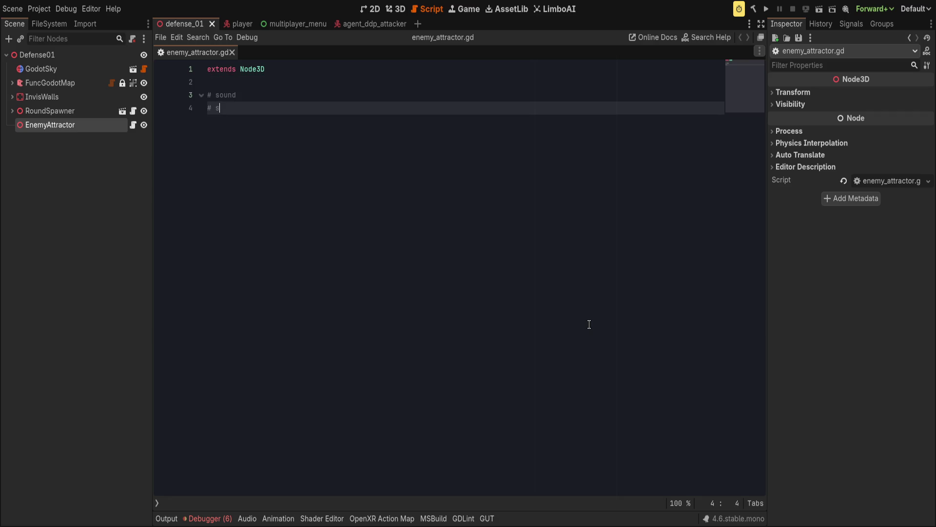
pyautogui.press('BackSpace')
pyautogui.press('BackSpace')
pyautogui.press('BackSpace')
pyautogui.write('ca')
pyautogui.write('utious')
pyautogui.press('Return')
pyautogui.write('# in')
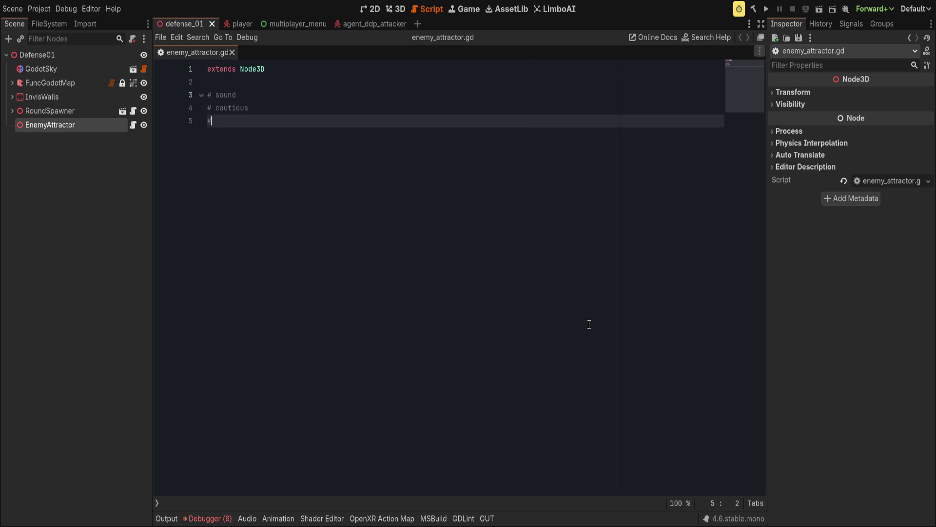
pyautogui.write('vestigate')
pyautogui.hotkey('ctrl', 's')
# Step: Switch to the agent_ddp_attacker scene and move its tab next to defense_01
pyautogui.click(11, 110)
pyautogui.click(12, 111)
pyautogui.click(346, 27)
pyautogui.moveTo(346, 30); pyautogui.dragTo(218, 29)
# Step: Close the player and multiplayer_menu scenes and open BTPlayer's behavior tree in LimboAI
pyautogui.middleClick(317, 23)
pyautogui.middleClick(317, 23)
pyautogui.click(115, 257)
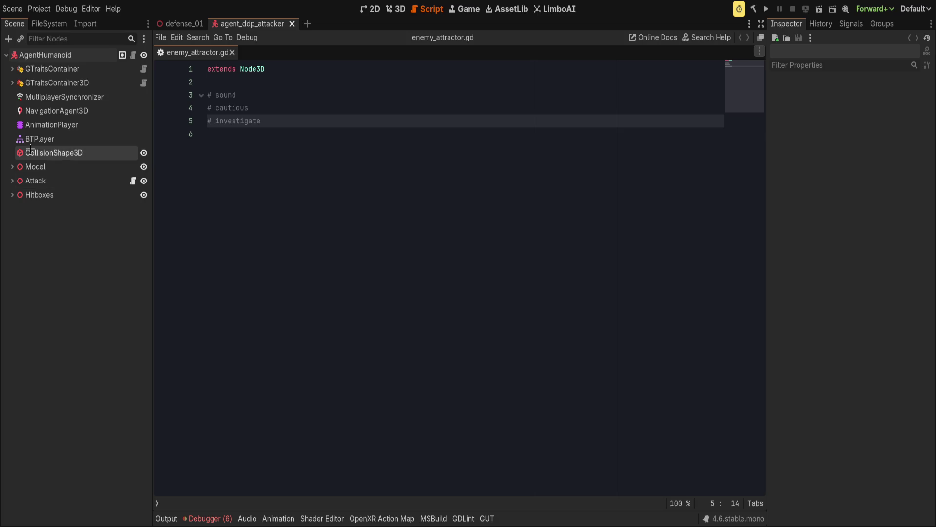
pyautogui.click(90, 138)
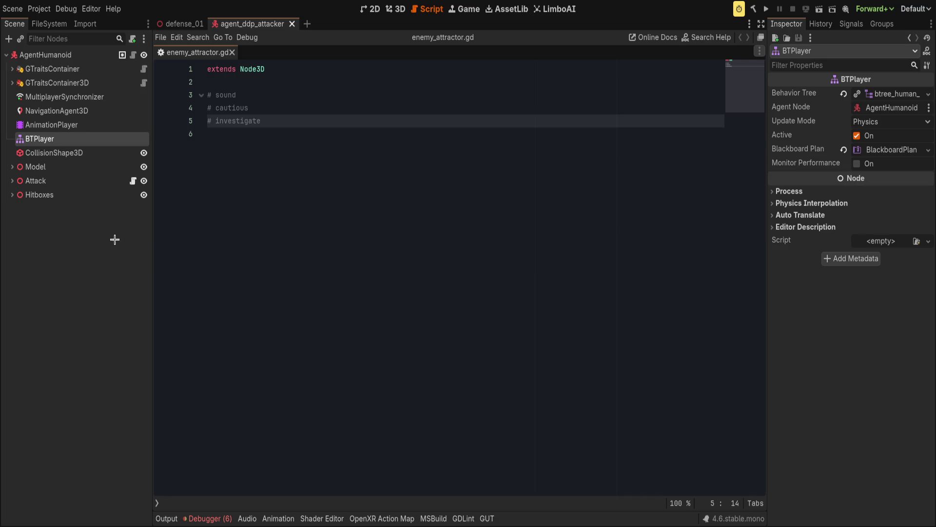
pyautogui.click(875, 94)
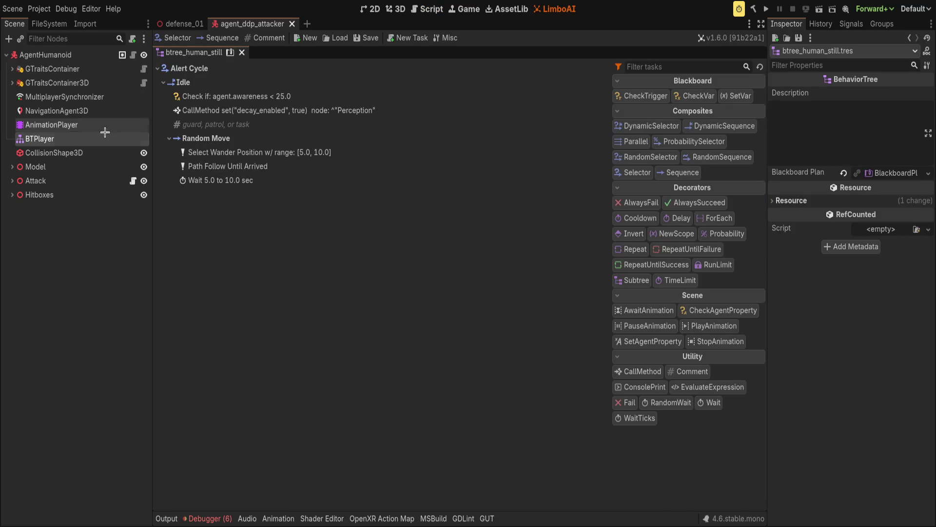
pyautogui.click(51, 125)
pyautogui.click(68, 137)
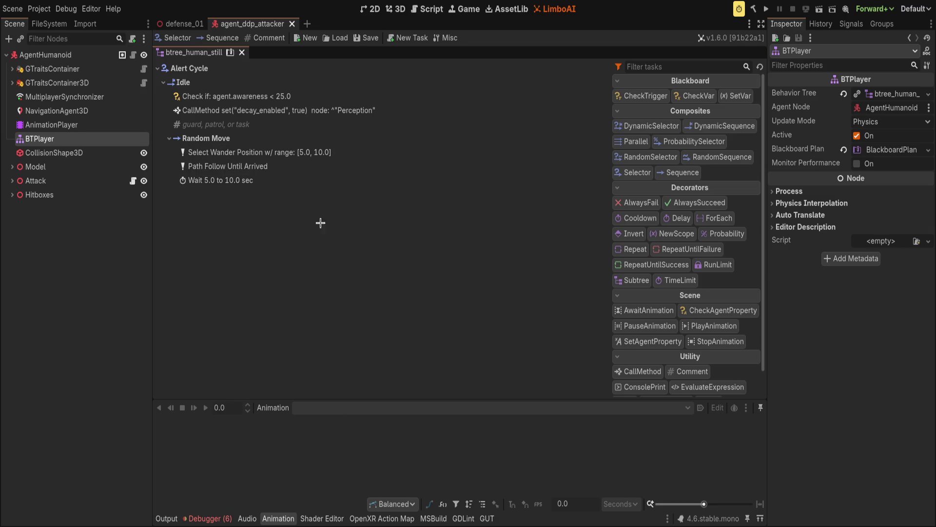
# Step: Inspect btree_human_still's Alert Cycle selector, Idle sequence and tree resource
pyautogui.click(166, 518)
pyautogui.click(166, 518)
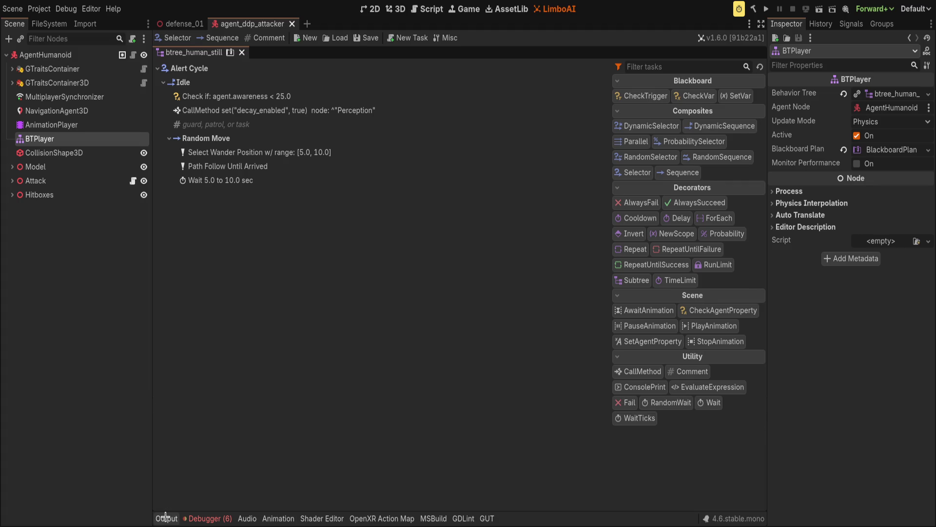
pyautogui.click(166, 518)
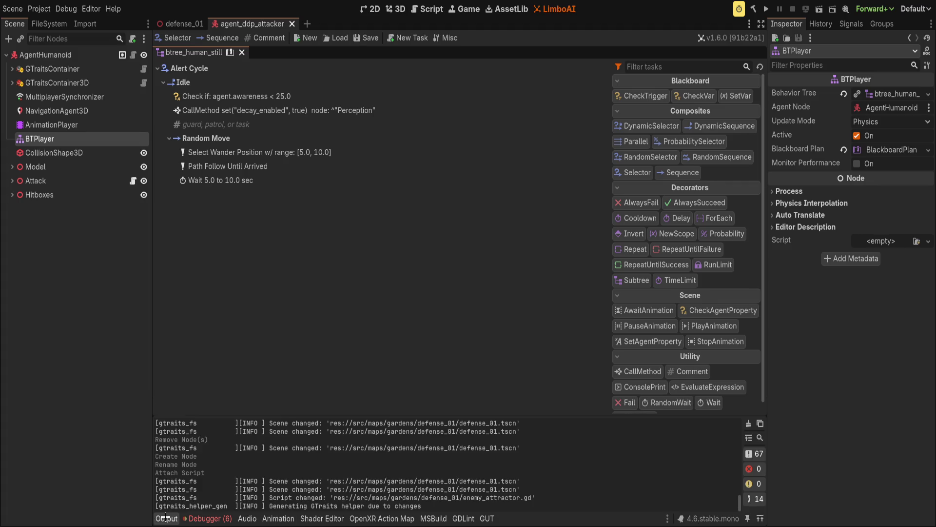
pyautogui.click(166, 518)
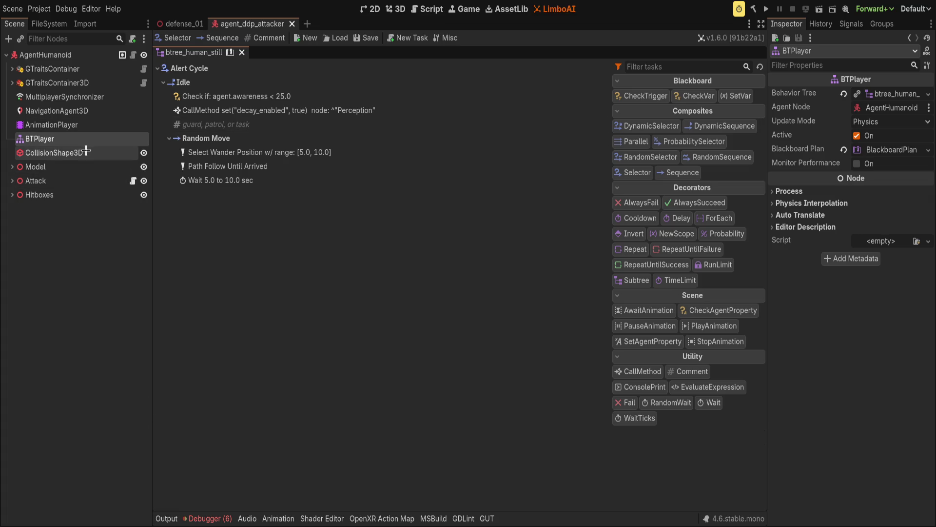
pyautogui.click(236, 73)
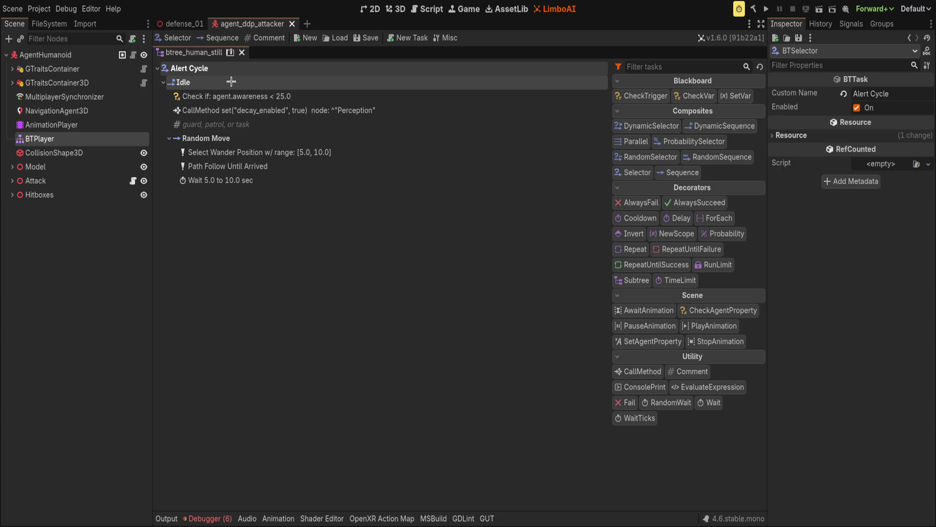
pyautogui.click(231, 82)
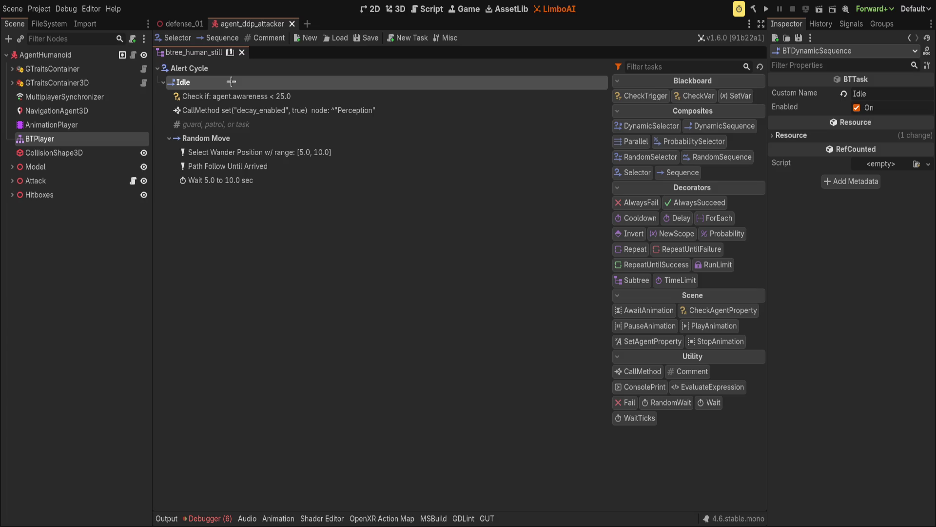
pyautogui.click(83, 139)
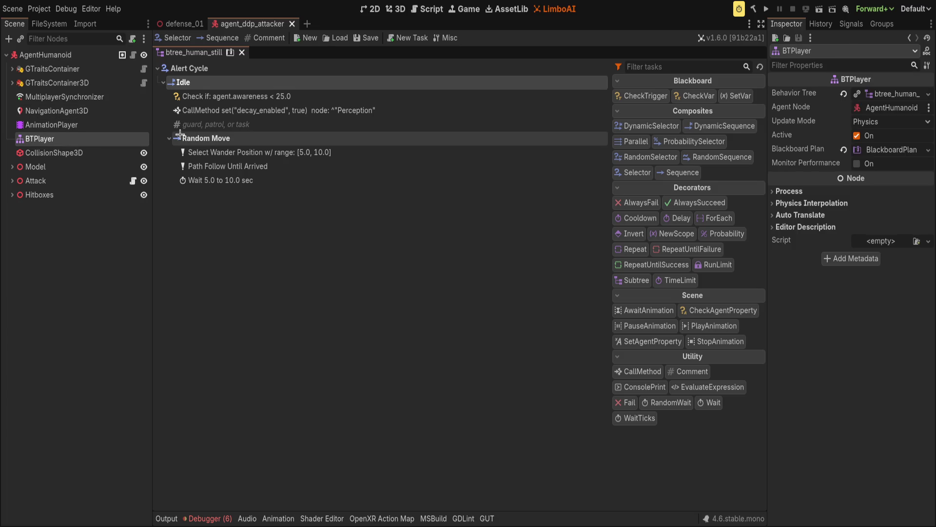
pyautogui.click(207, 55)
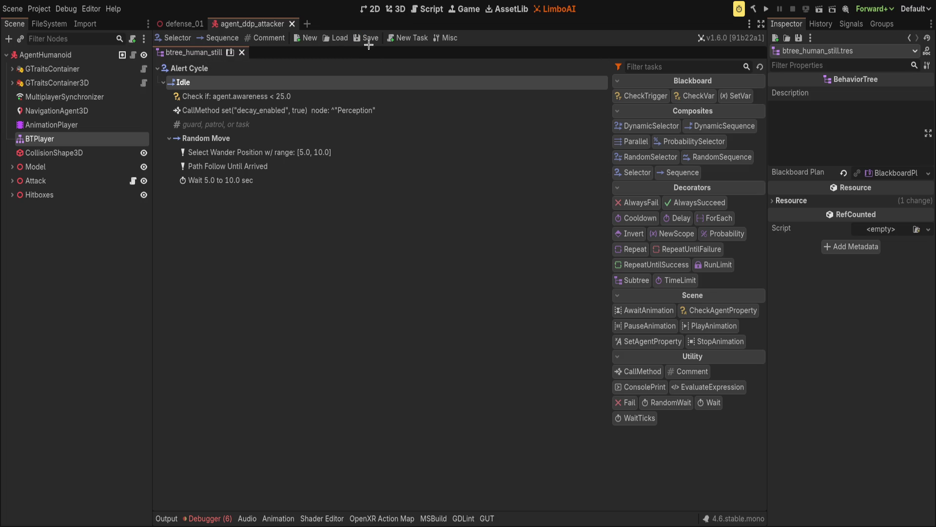
# Step: Close the open behavior trees and clear BTPlayer's assigned btree_human_still
pyautogui.click(307, 38)
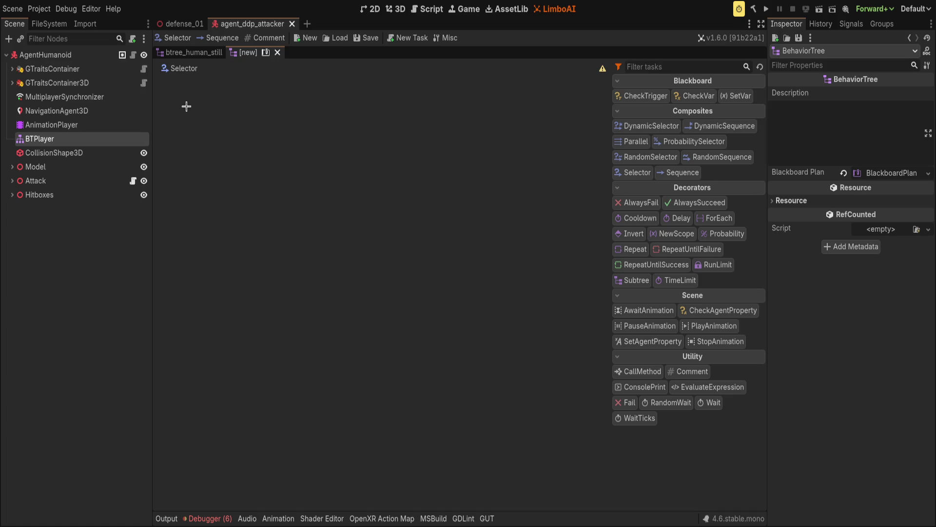
pyautogui.click(192, 53)
pyautogui.click(265, 54)
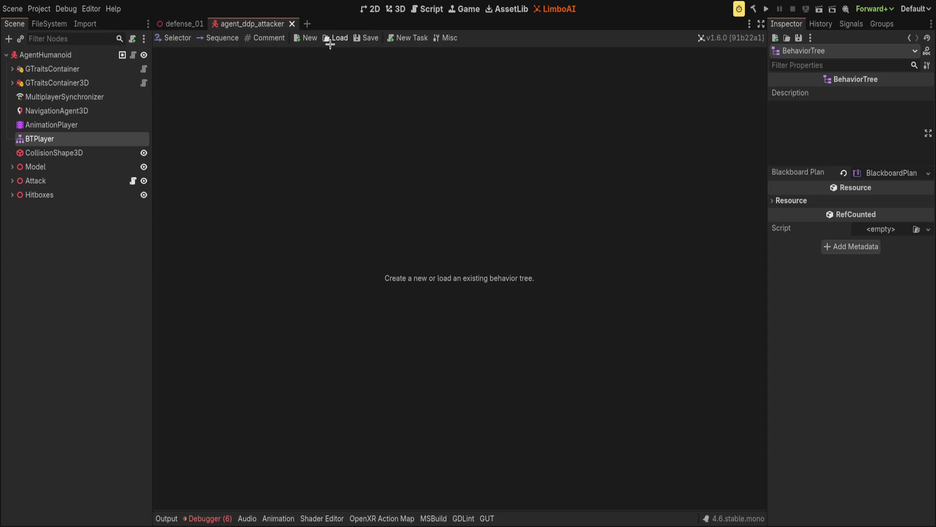
pyautogui.click(308, 38)
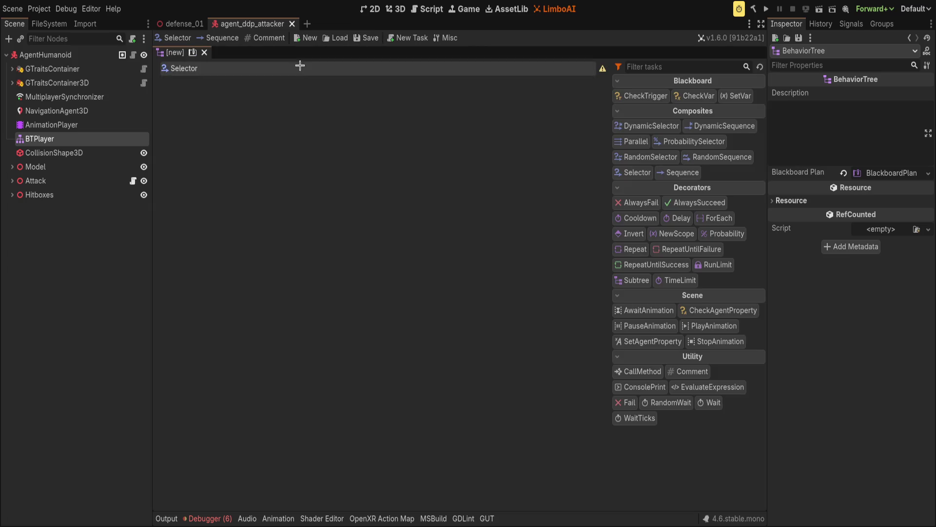
pyautogui.click(97, 142)
pyautogui.click(841, 94)
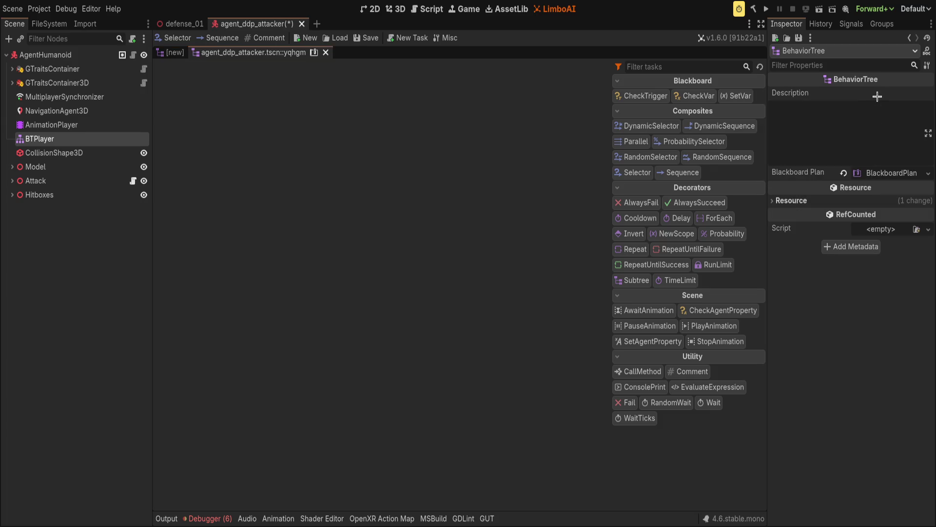
pyautogui.middleClick(166, 54)
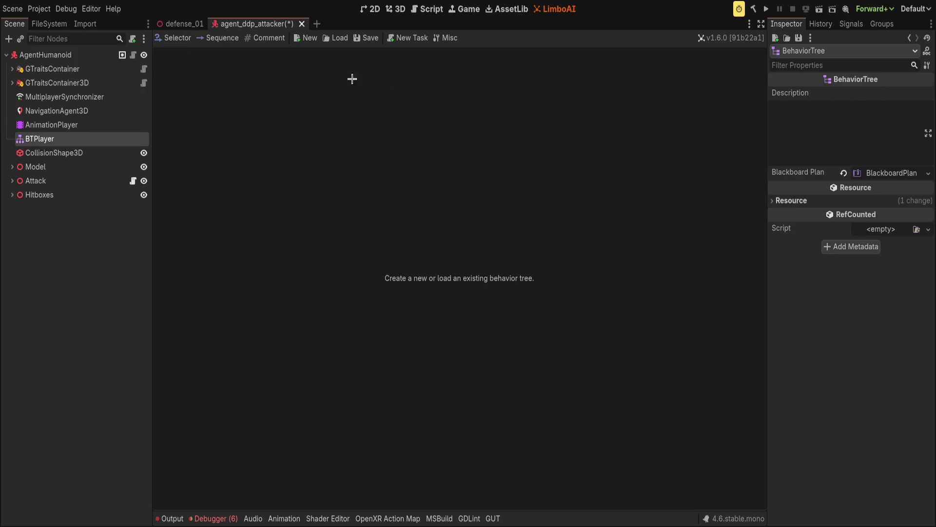
# Step: Give BTPlayer a new BehaviorTree, open it in LimboAI, and save it as btree_ddp.tres
pyautogui.click(100, 138)
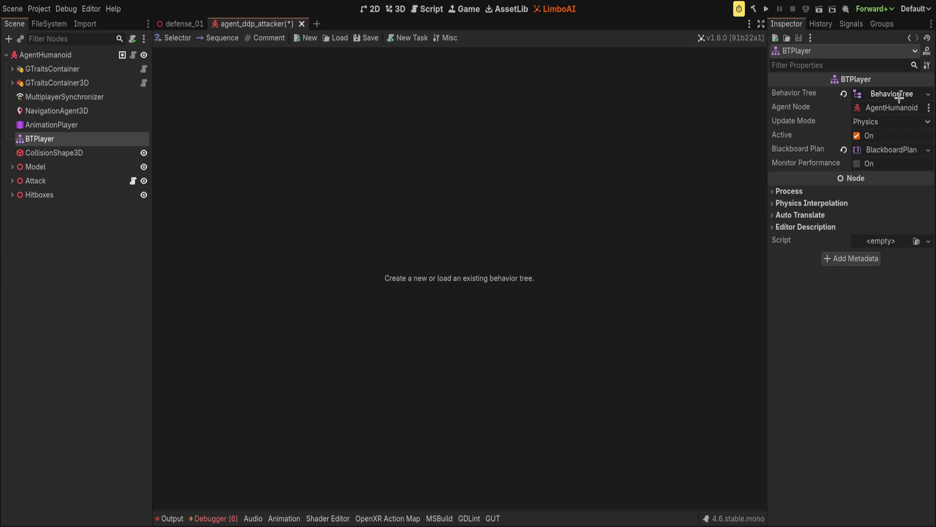
pyautogui.click(886, 94)
pyautogui.hotkey('ctrl', 's')
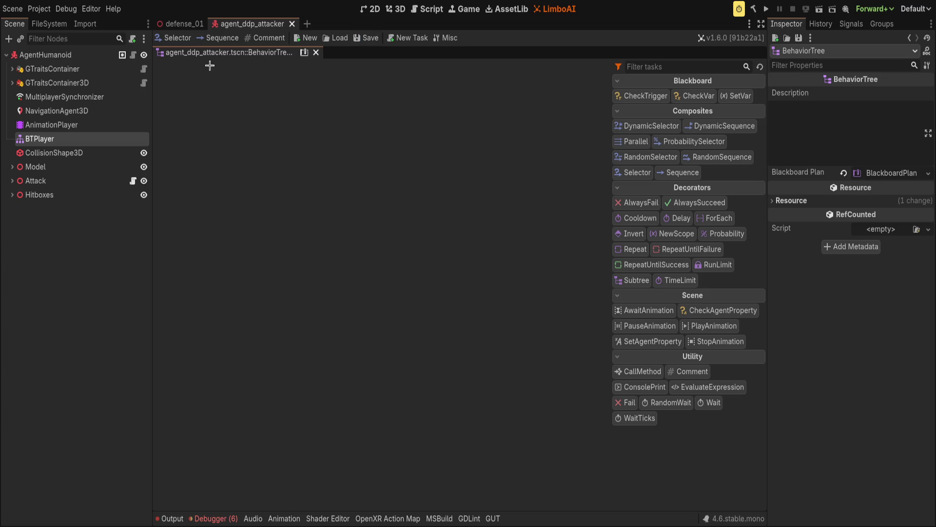
pyautogui.click(88, 125)
pyautogui.click(88, 139)
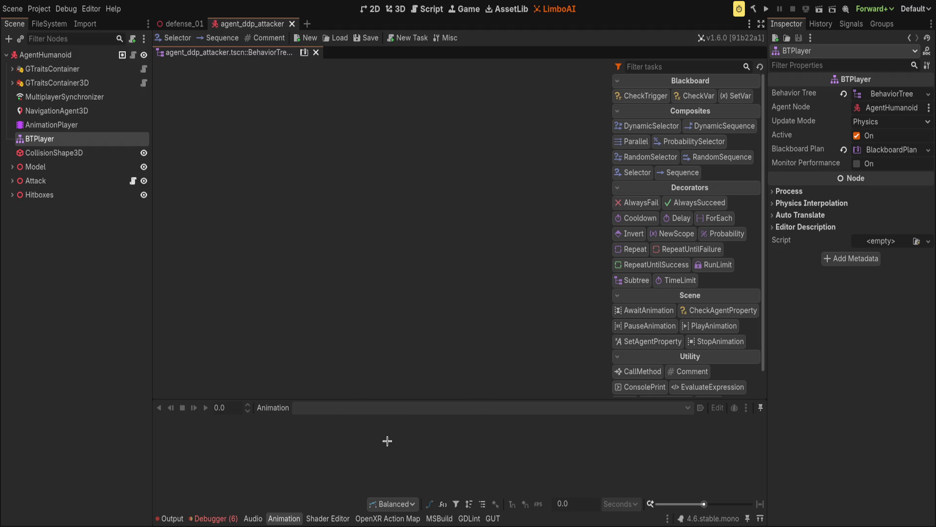
pyautogui.hotkey('ctrl', 's')
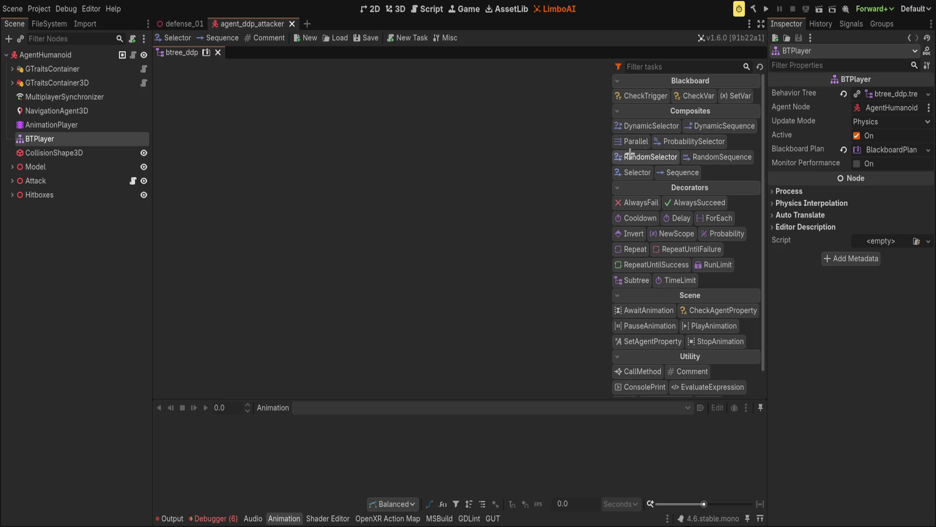
# Step: Add a DynamicSelector root with Comment tasks and glance at the Comment documentation
pyautogui.click(652, 126)
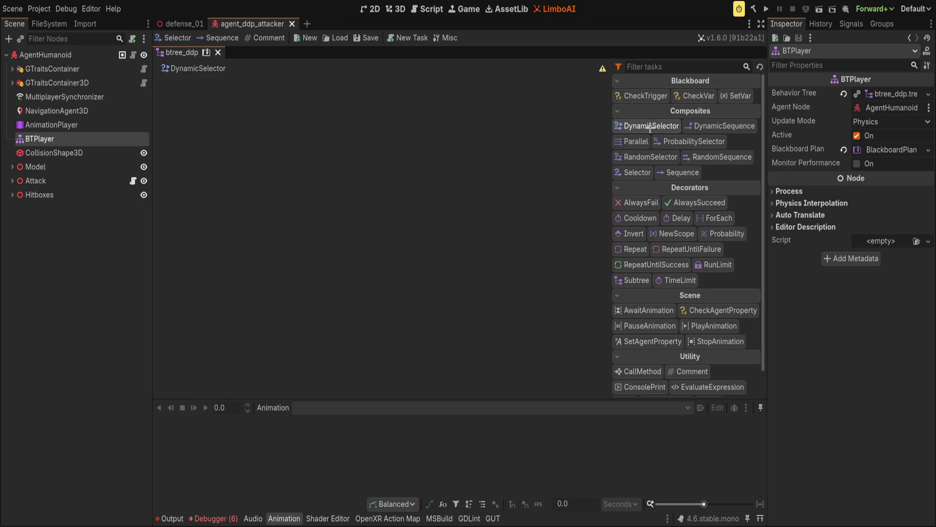
pyautogui.scroll(-2, 637, 220)
pyautogui.click(696, 341)
pyautogui.click(697, 341)
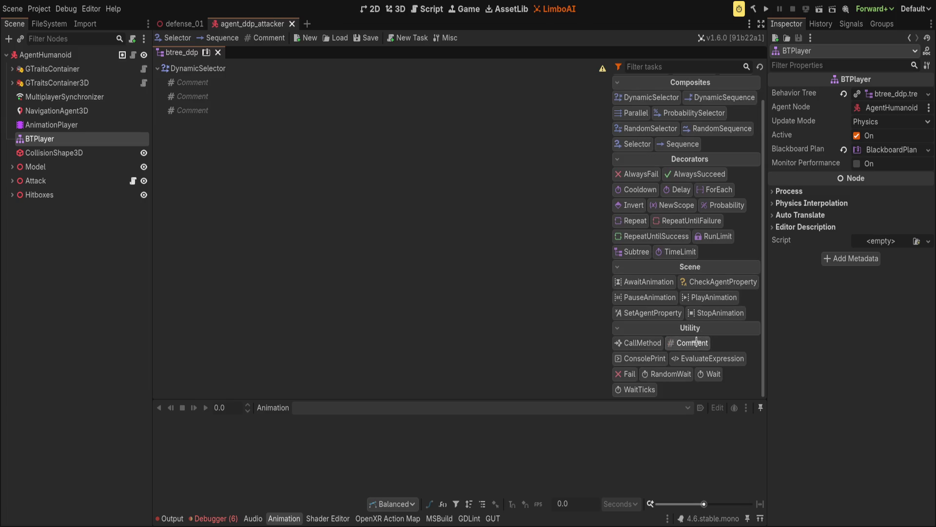
pyautogui.click(697, 341)
pyautogui.click(696, 342)
pyautogui.click(697, 341)
pyautogui.click(227, 70)
pyautogui.click(236, 82)
pyautogui.doubleClick(237, 81)
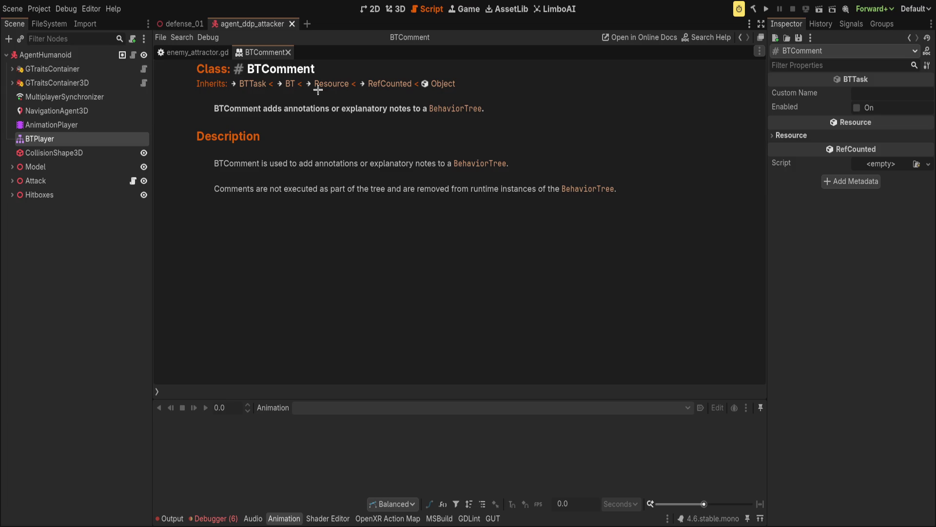
pyautogui.hotkey('ctrl', 'w')
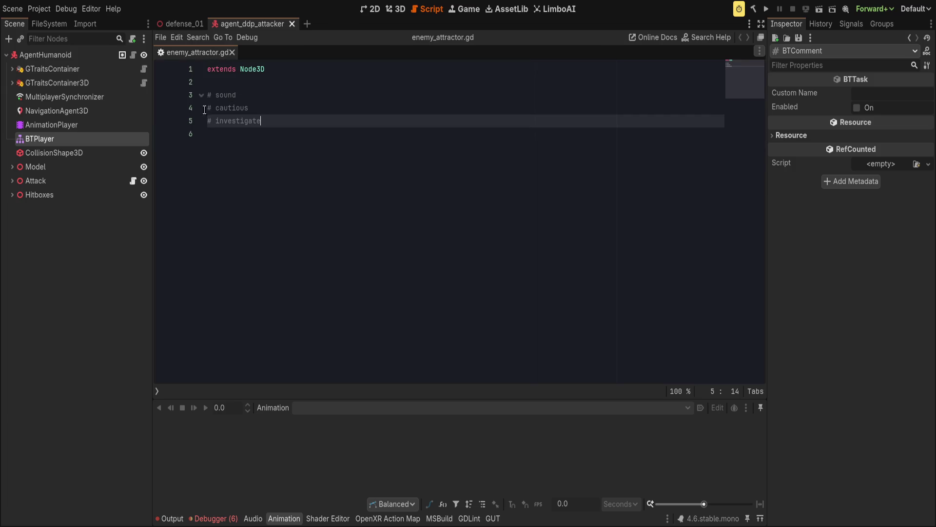
# Step: Reopen btree_ddp, select all five Comment tasks and delete them
pyautogui.click(39, 139)
pyautogui.click(892, 94)
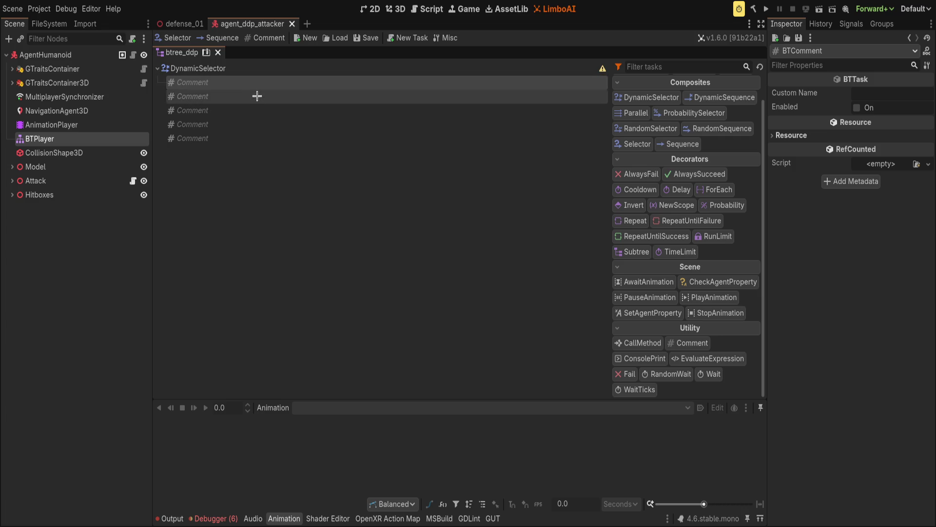
pyautogui.keyDown('shift'); pyautogui.click(257, 133); pyautogui.keyUp('shift')
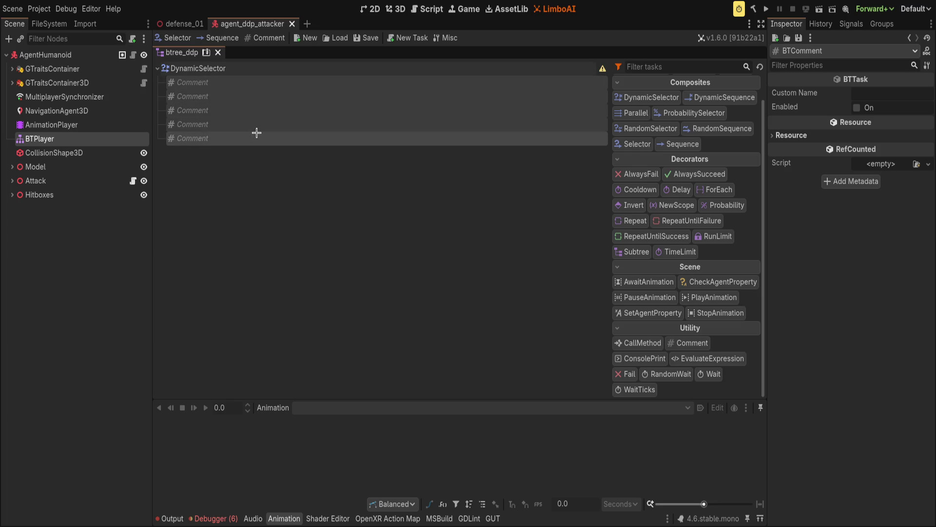
pyautogui.keyDown('shift'); pyautogui.click(234, 132); pyautogui.keyUp('shift')
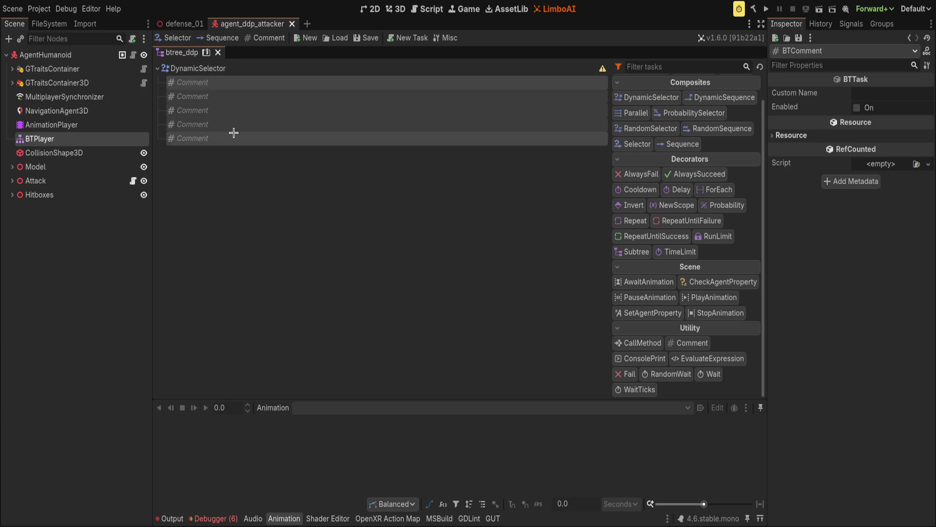
pyautogui.press('Delete')
pyautogui.click(278, 71)
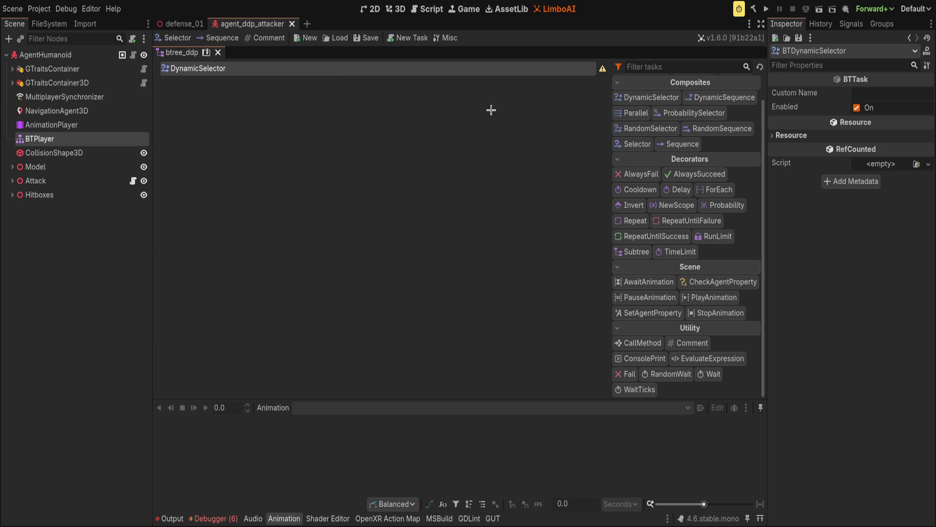
# Step: Add two Sequence tasks under the DynamicSelector and open the BTDynamicSelector class reference
pyautogui.click(677, 145)
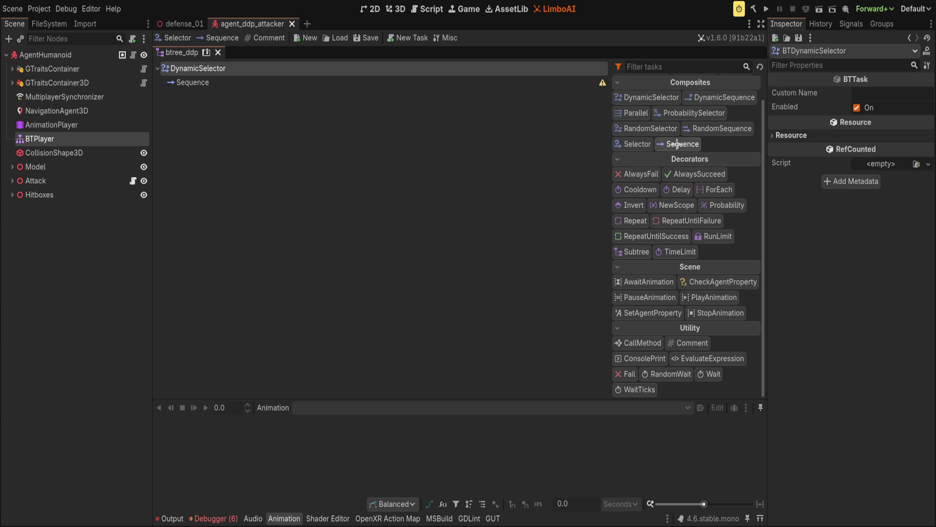
pyautogui.click(677, 144)
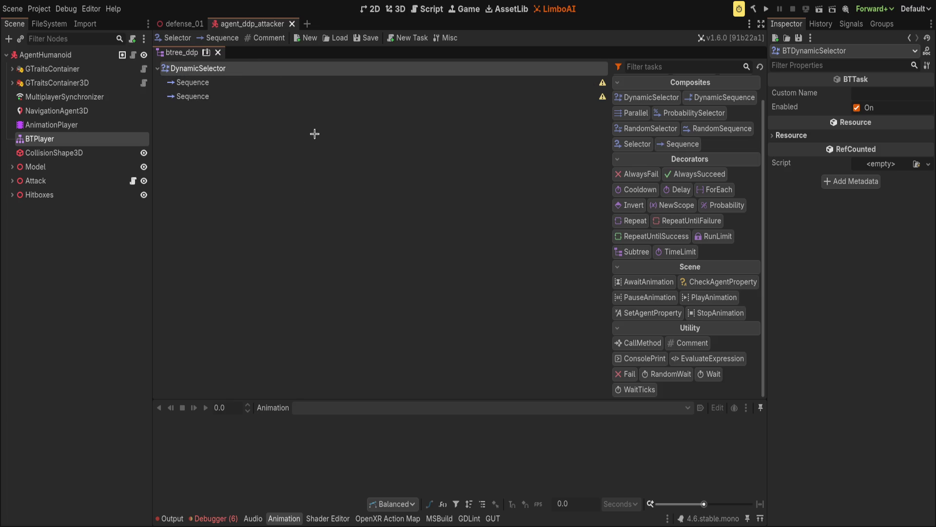
pyautogui.press('F1')
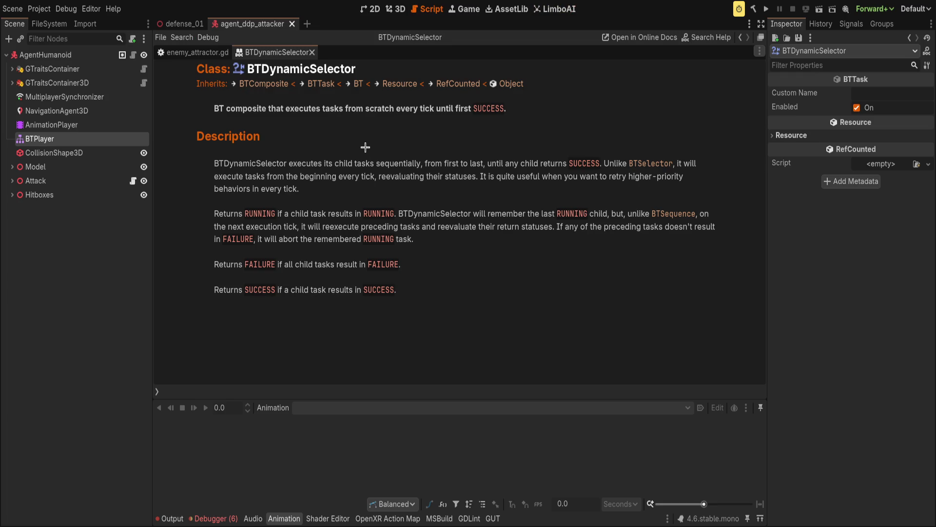
pyautogui.click(556, 9)
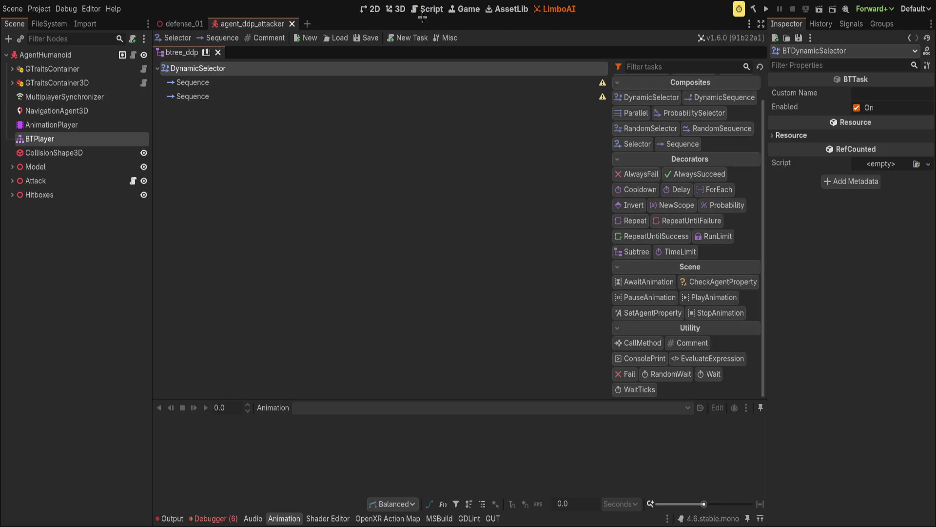
pyautogui.click(429, 9)
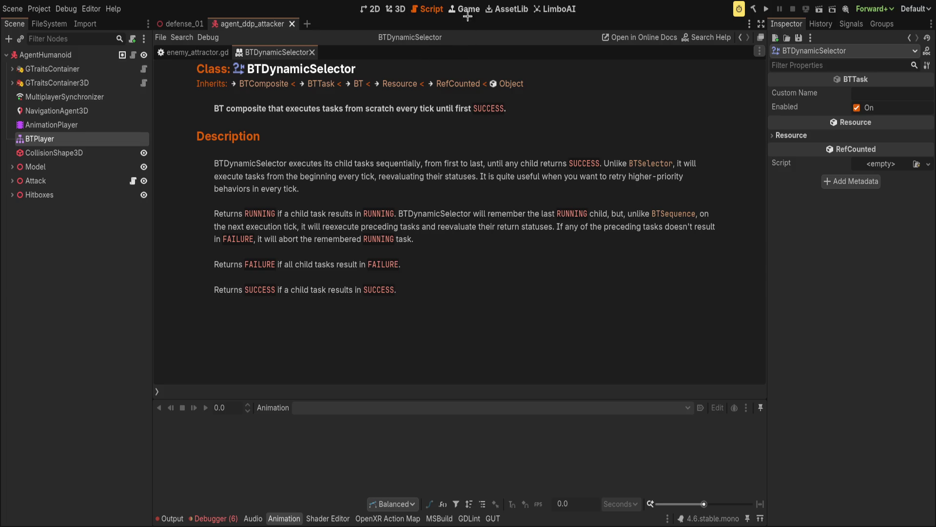
# Step: Return from the documentation to the LimboAI editor and select the first Sequence
pyautogui.click(503, 8)
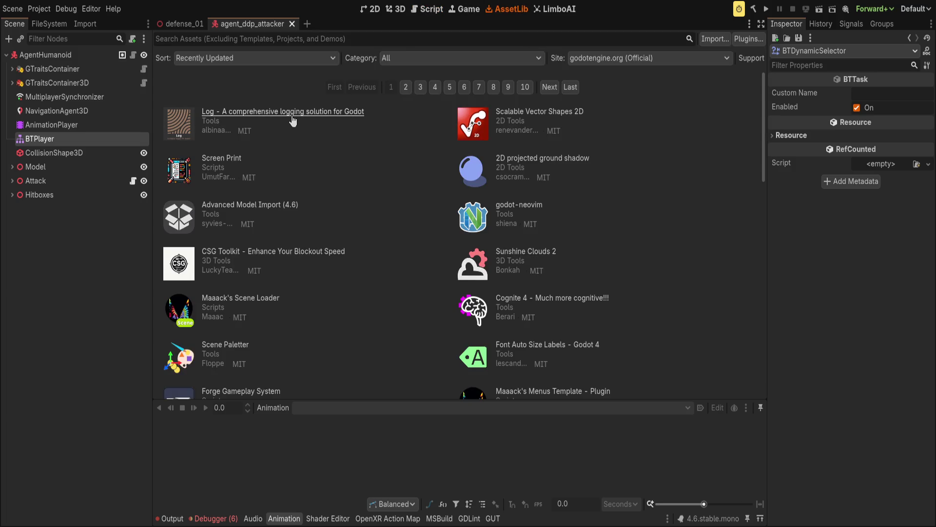
pyautogui.click(465, 9)
pyautogui.click(571, 11)
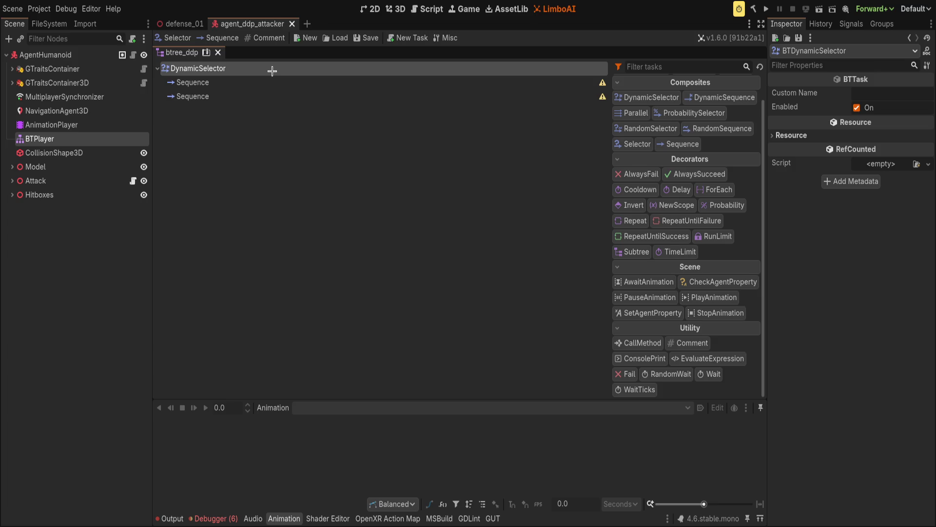
pyautogui.click(280, 82)
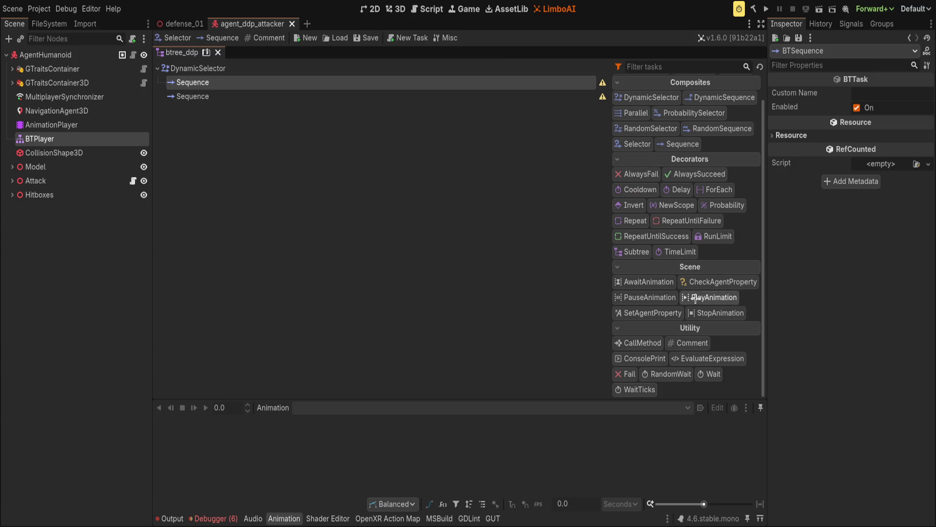
# Step: Replace the Sequences with one Comment reading 'until success, re-evaluating from start every frame'
pyautogui.click(695, 344)
pyautogui.moveTo(195, 96)
pyautogui.mouseDown()
pyautogui.moveTo(223, 58)
pyautogui.moveTo(213, 82)
pyautogui.mouseUp()
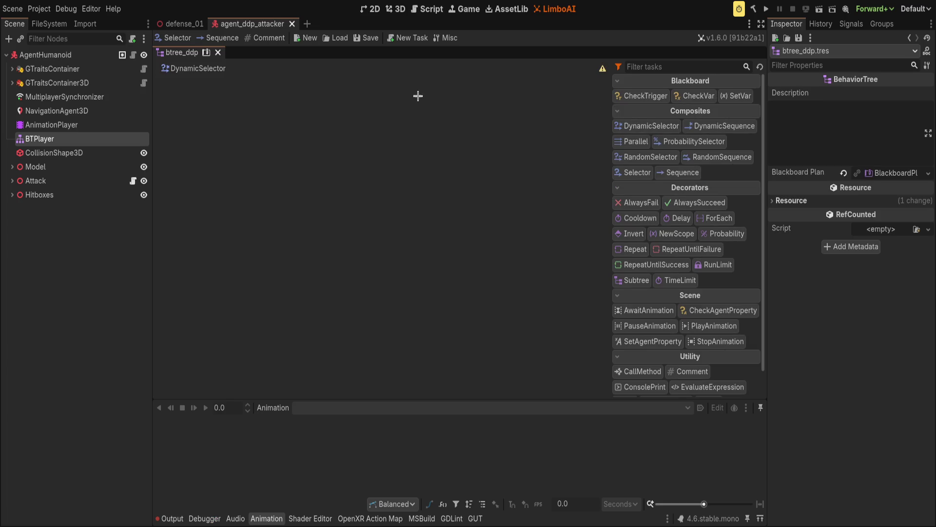
pyautogui.click(690, 371)
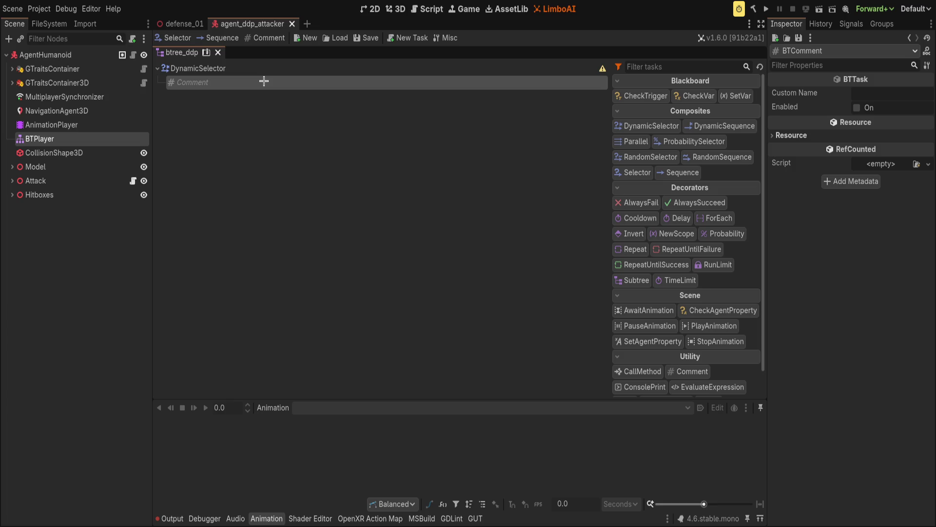
pyautogui.write('until success, re-evaluating from start every frame')
pyautogui.click(317, 70)
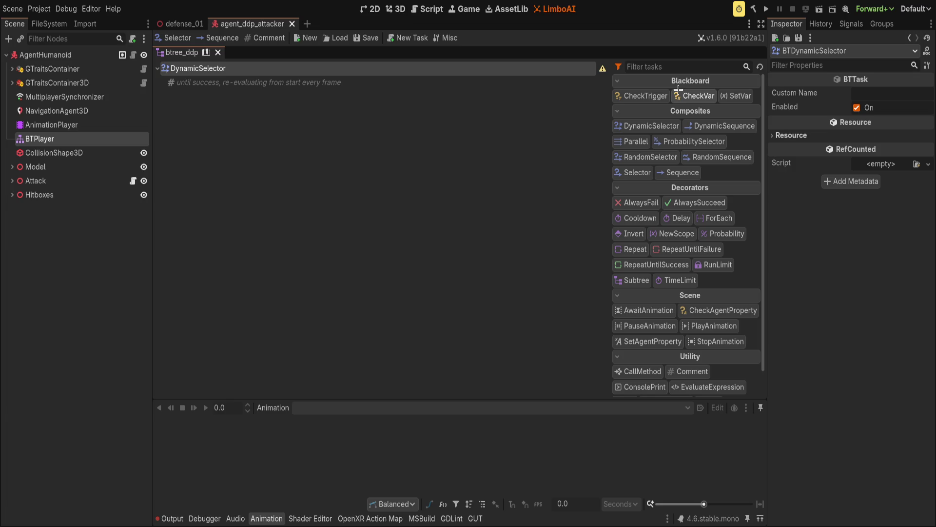
# Step: Add a CheckVar condition below the comment and read the BTCheckVar documentation
pyautogui.click(704, 96)
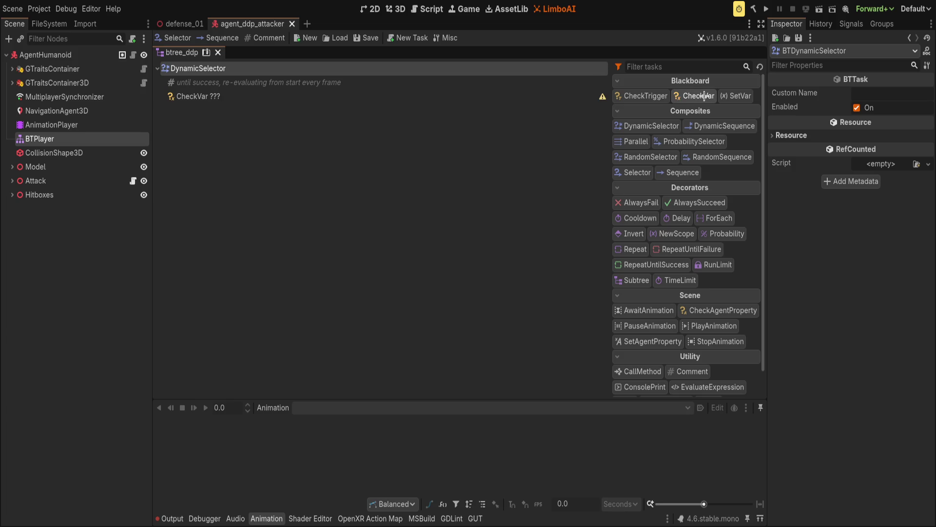
pyautogui.doubleClick(312, 99)
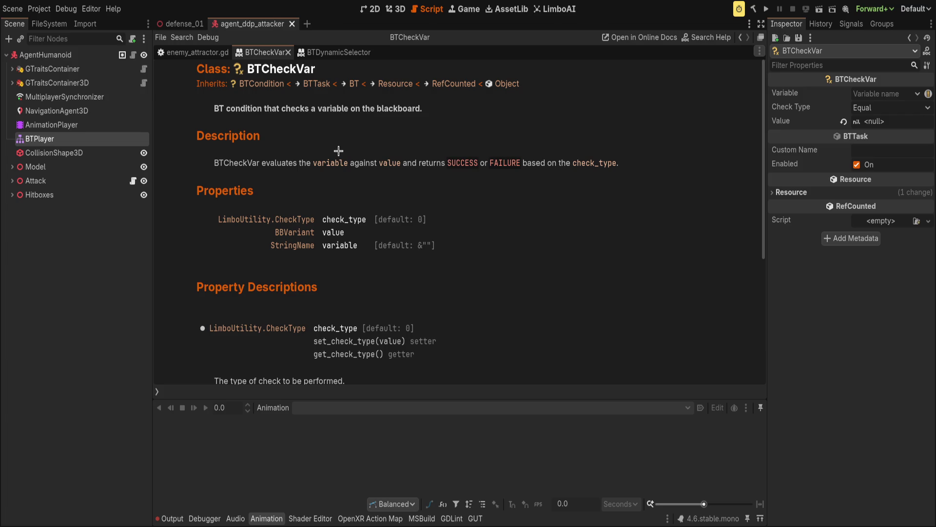
pyautogui.moveTo(264, 164); pyautogui.dragTo(320, 165)
pyautogui.click(369, 165)
pyautogui.scroll(-3, 491, 220)
pyautogui.scroll(3, 459, 214)
pyautogui.click(199, 53)
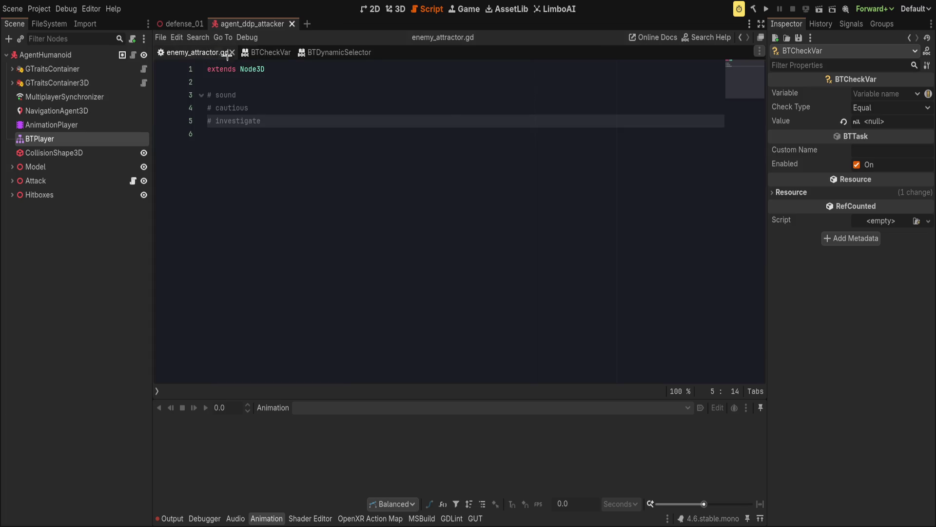
pyautogui.click(333, 52)
pyautogui.click(549, 9)
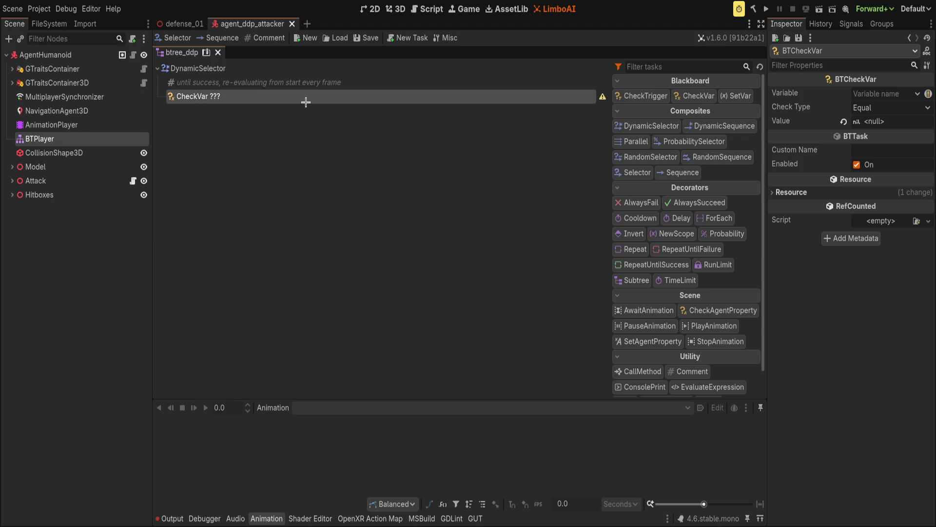
# Step: Add three Sequences under the DynamicSelector named Combat, Search and Idle
pyautogui.click(682, 172)
pyautogui.moveTo(203, 110); pyautogui.dragTo(245, 97)
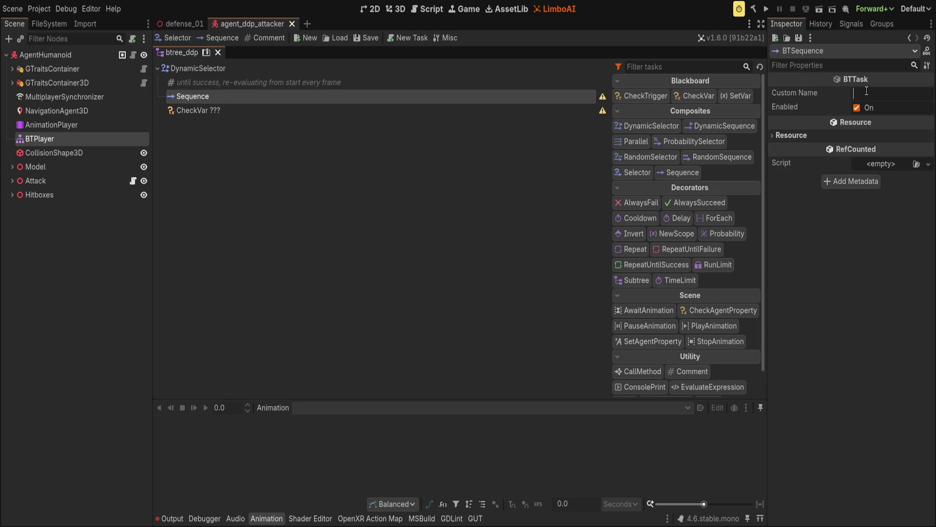
pyautogui.write('Combat')
pyautogui.click(682, 172)
pyautogui.click(681, 172)
pyautogui.hotkey('ctrl', 'z')
pyautogui.hotkey('ctrl', 'z')
pyautogui.click(190, 68)
pyautogui.click(684, 169)
pyautogui.click(685, 170)
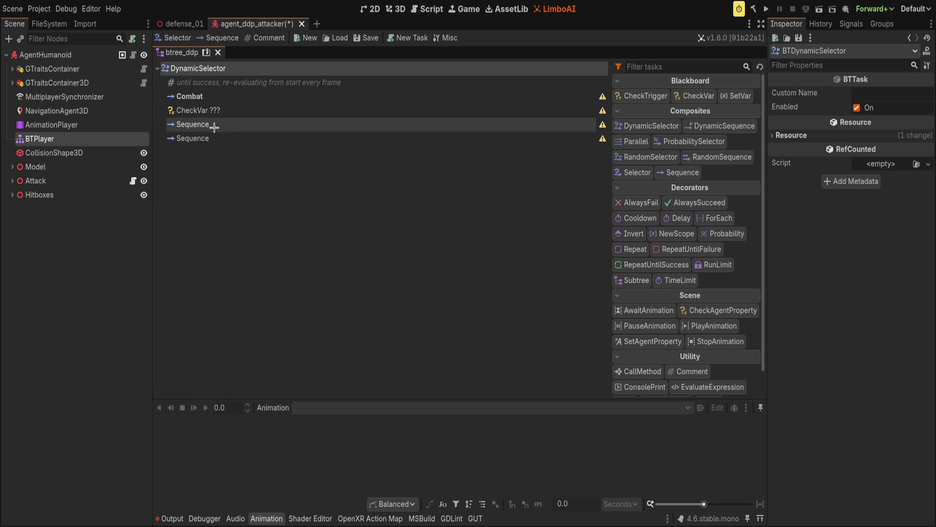
pyautogui.click(868, 95)
pyautogui.write('Search')
pyautogui.click(305, 139)
pyautogui.click(893, 99)
pyautogui.write('Idle')
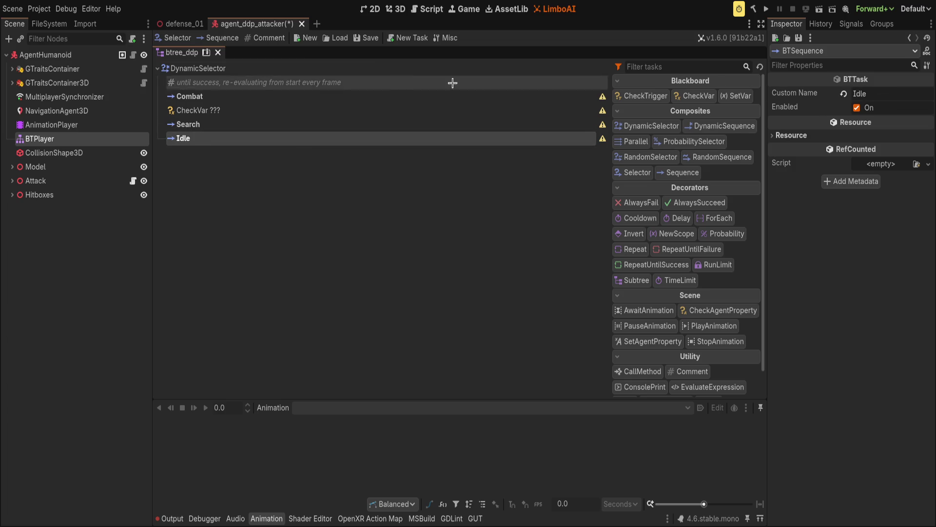
# Step: Move the CheckVar into Combat and add CheckVar conditions inside Search and Idle
pyautogui.moveTo(207, 110); pyautogui.dragTo(210, 97)
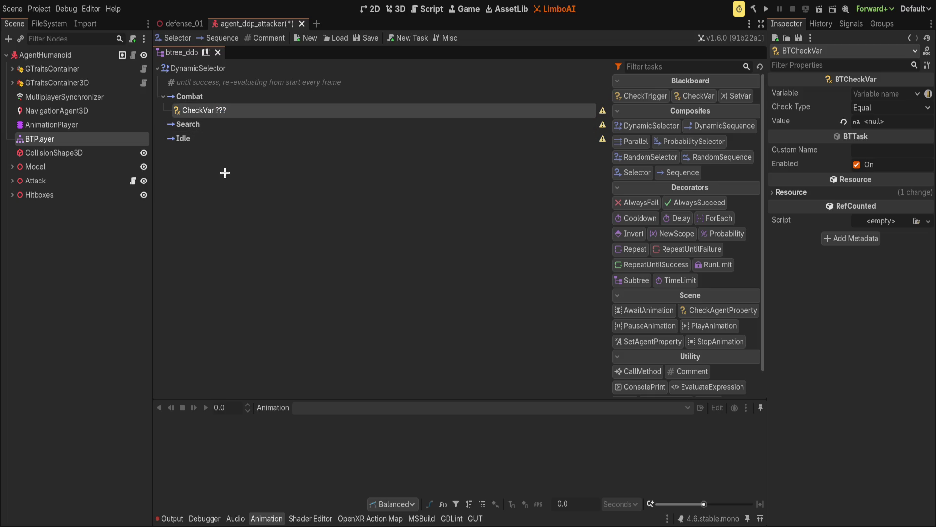
pyautogui.click(340, 125)
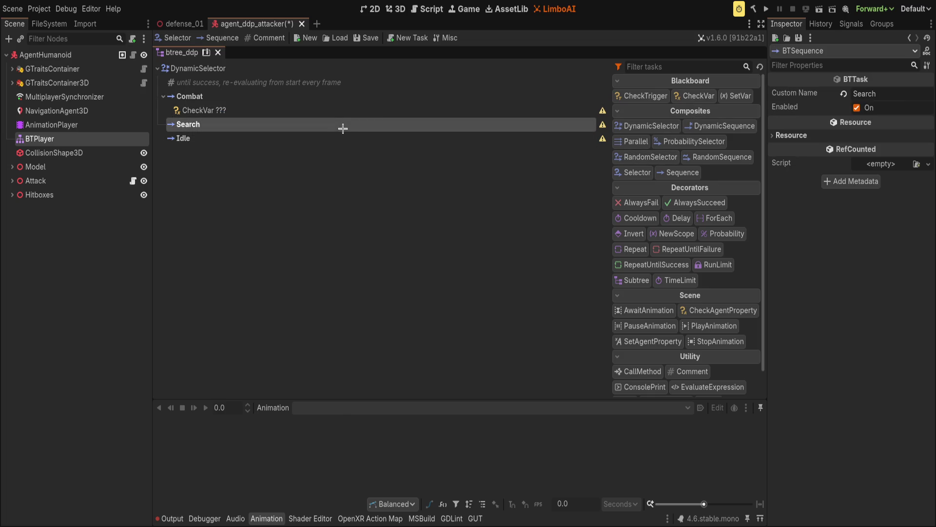
pyautogui.click(695, 95)
pyautogui.click(325, 150)
pyautogui.click(695, 96)
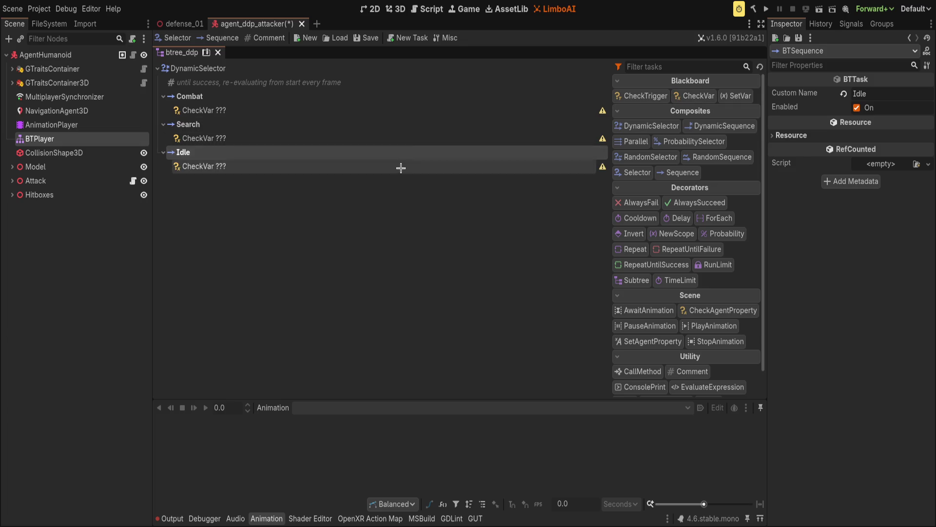
pyautogui.click(397, 166)
pyautogui.click(451, 124)
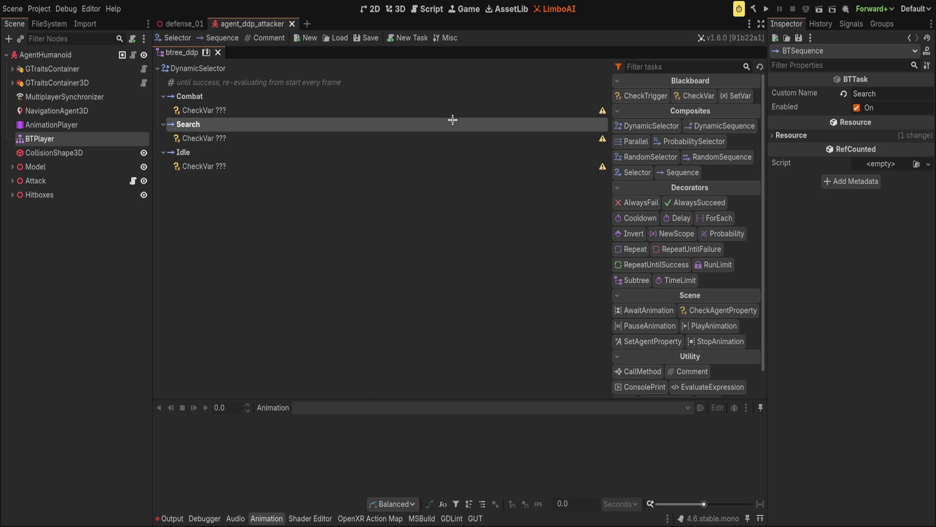
pyautogui.click(545, 110)
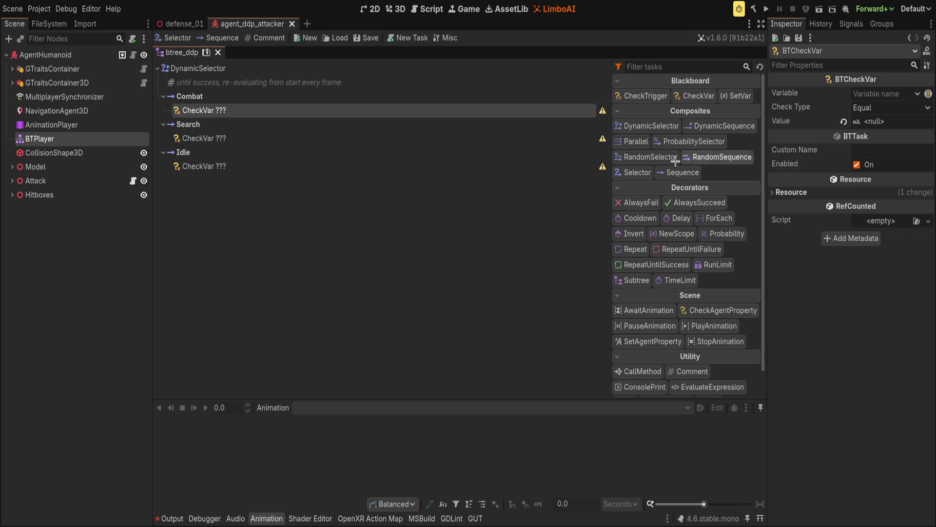
# Step: Expand GTraitsContainer3D to reach the Perception node, then open awareness.gd with Ctrl+F3
pyautogui.click(67, 261)
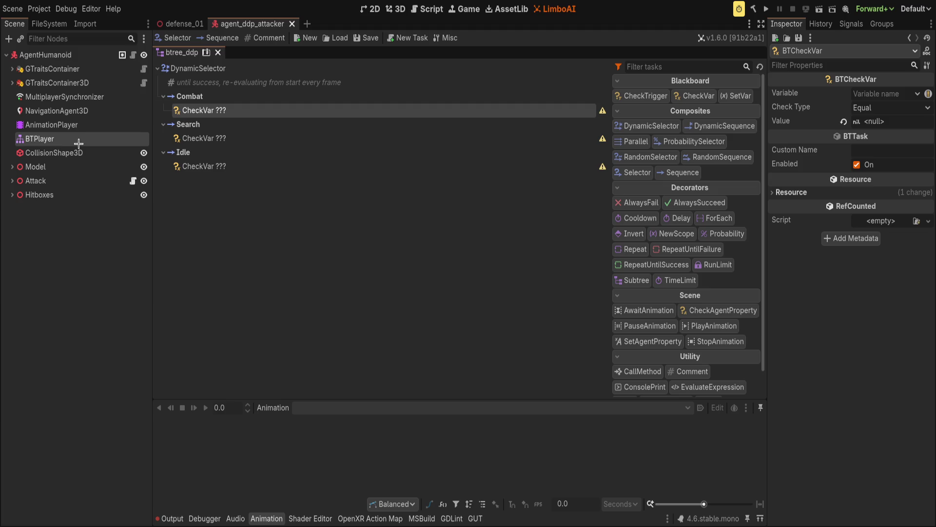
pyautogui.click(7, 86)
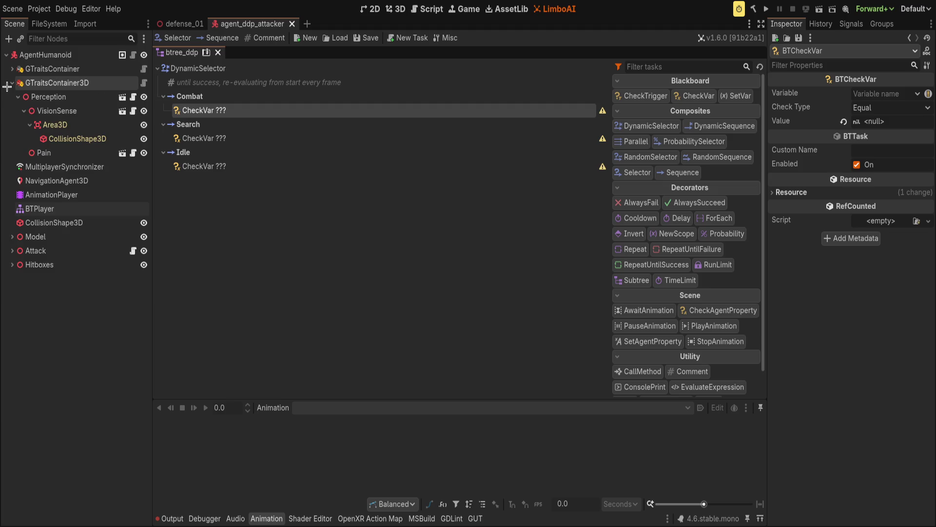
pyautogui.click(7, 86)
pyautogui.click(7, 86)
pyautogui.click(11, 97)
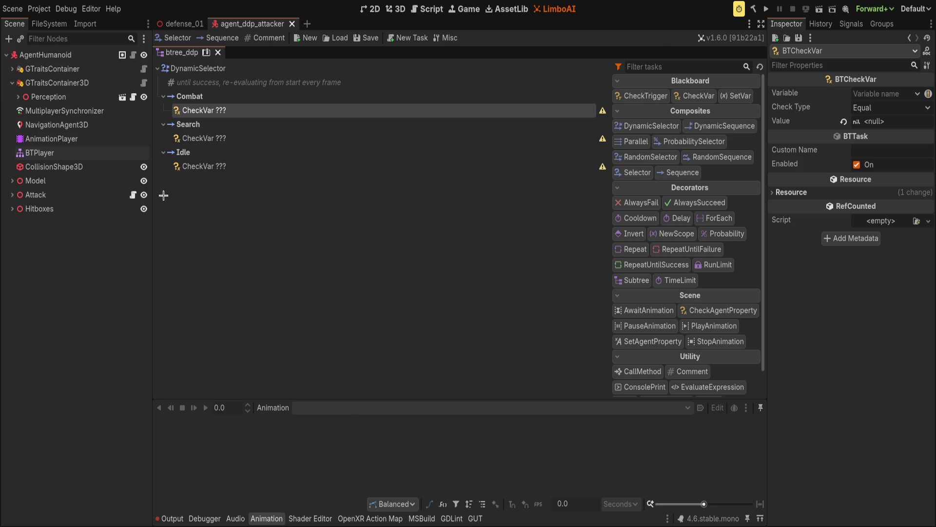
pyautogui.hotkey('ctrl', 'F3')
pyautogui.scroll(-1, 328, 263)
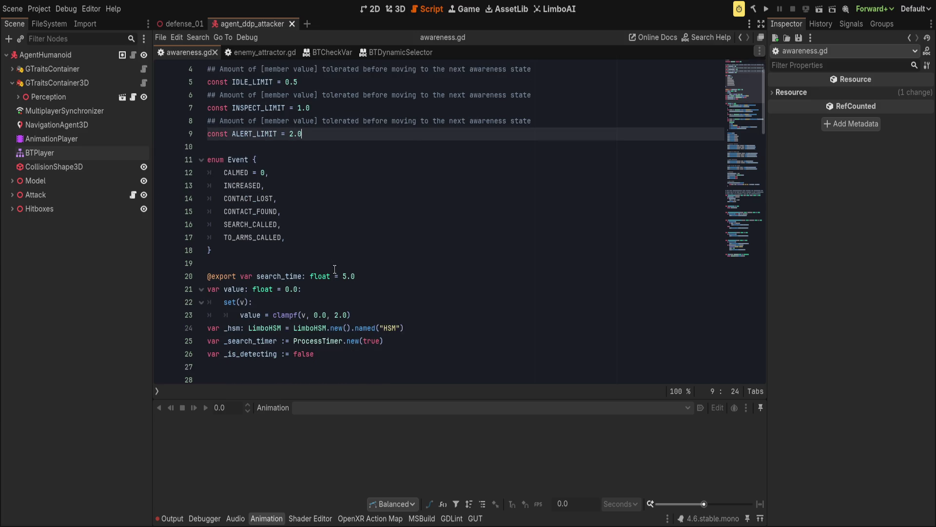
# Step: Fold the _ready() function at line 29 in awareness.gd
pyautogui.click(337, 254)
pyautogui.scroll(-3, 400, 254)
pyautogui.scroll(4, 401, 254)
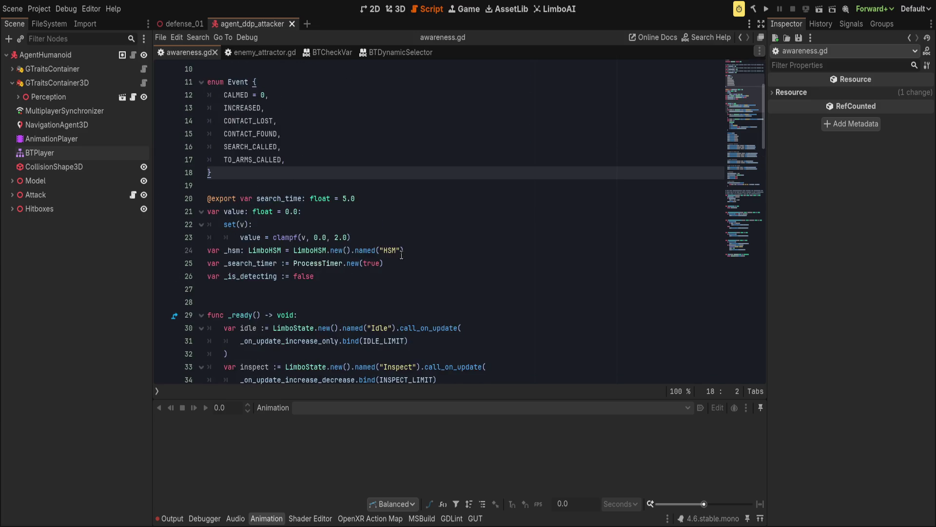
pyautogui.scroll(-4, 402, 255)
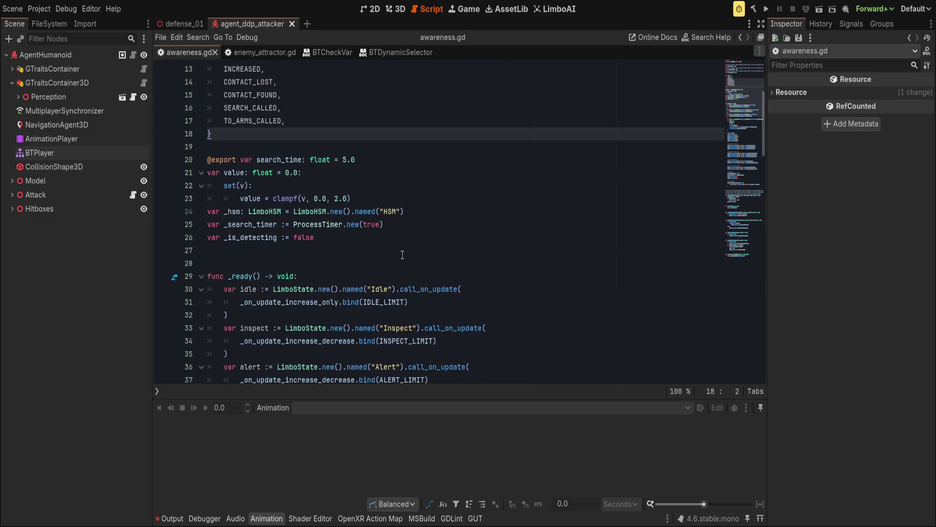
pyautogui.click(200, 277)
pyautogui.click(200, 277)
pyautogui.scroll(-4, 347, 276)
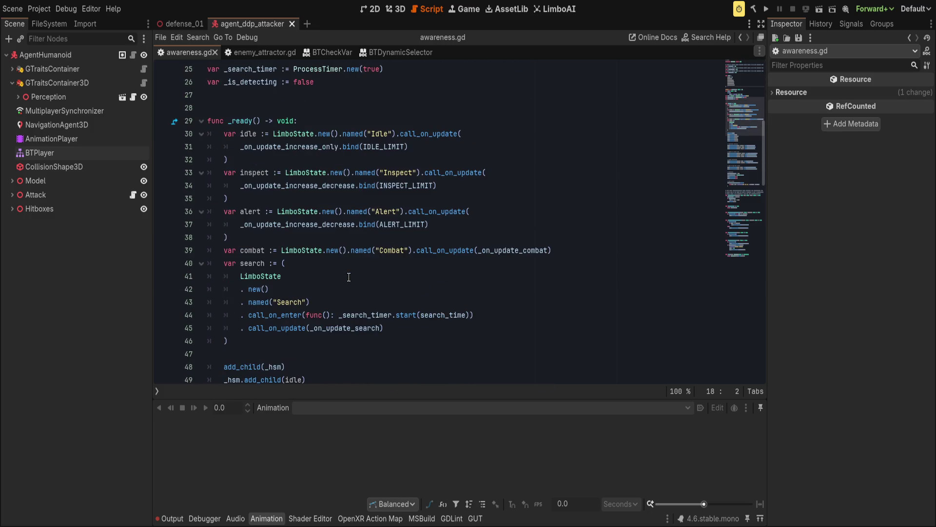
pyautogui.scroll(-3, 348, 277)
pyautogui.scroll(4, 348, 277)
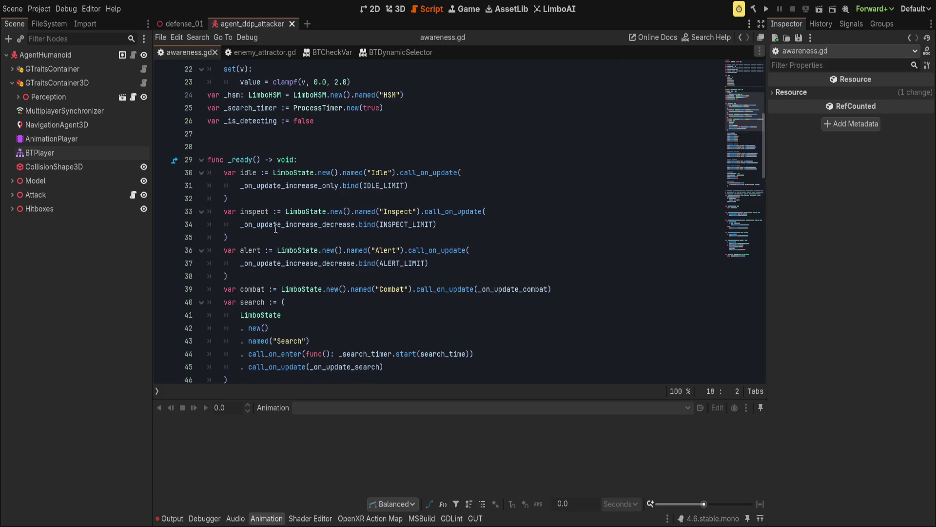
pyautogui.click(200, 159)
# Step: Restore blank lines below is_detecting() and begin typing the get_status() declaration
pyautogui.click(347, 180)
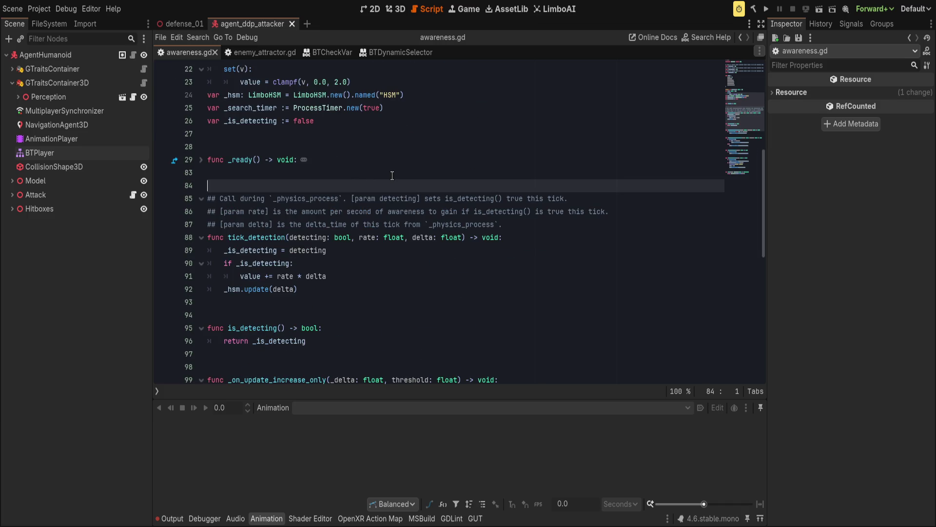
pyautogui.press('Return')
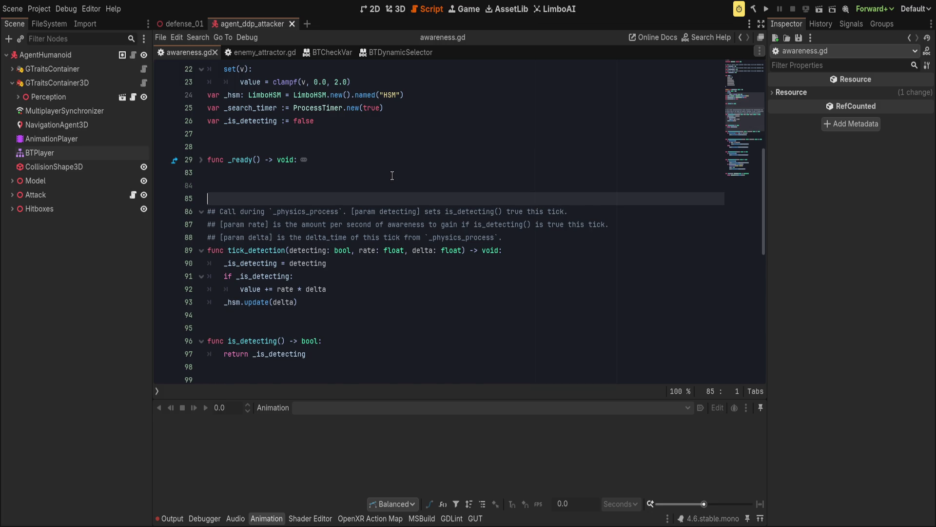
pyautogui.press('BackSpace')
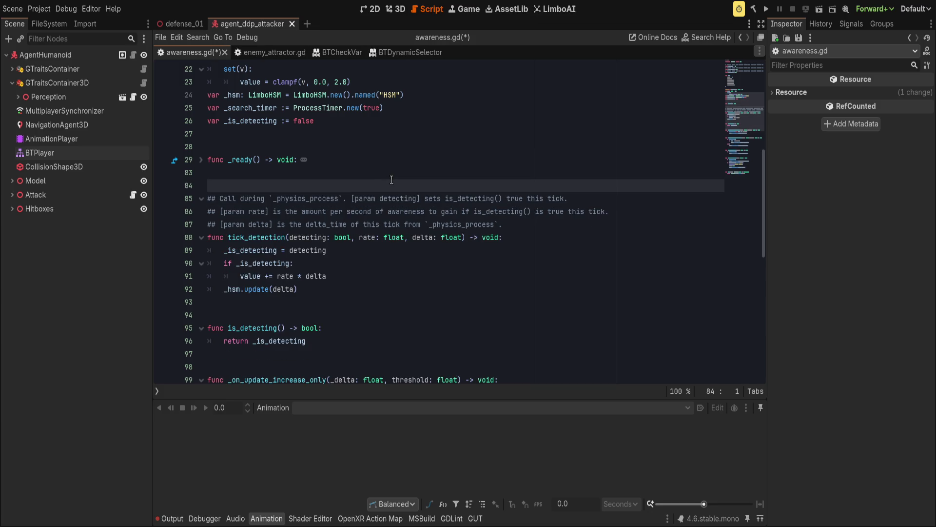
pyautogui.press('Return')
pyautogui.write('fun')
pyautogui.hotkey('ctrl', 'z')
pyautogui.hotkey('ctrl', 'z')
pyautogui.hotkey('ctrl', 'z')
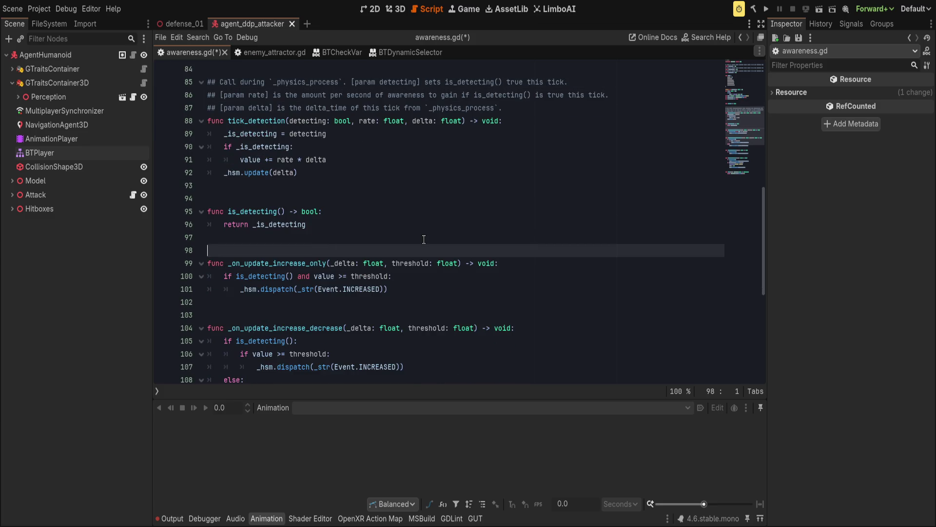
pyautogui.scroll(-7, 424, 239)
pyautogui.hotkey('ctrl', 'z')
pyautogui.hotkey('ctrl', 'z')
pyautogui.hotkey('ctrl', 'z')
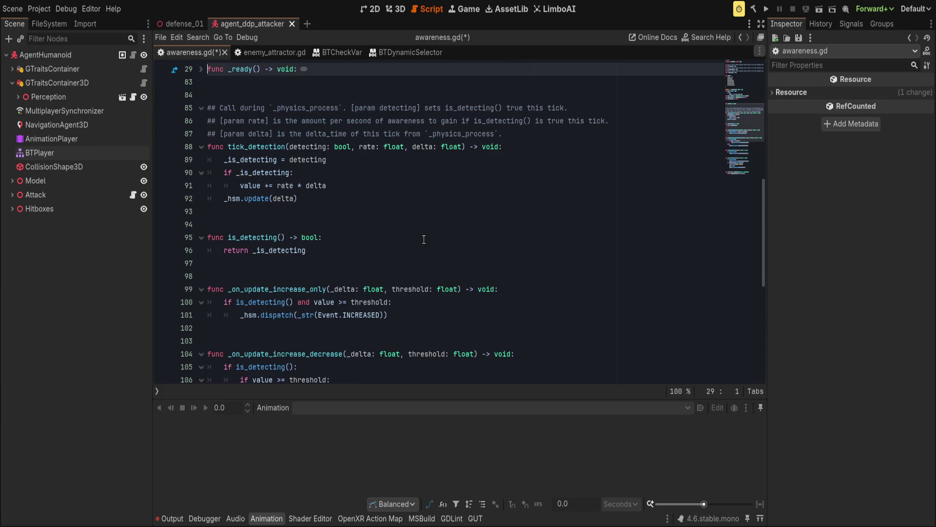
pyautogui.hotkey('ctrl', 'z')
pyautogui.hotkey('ctrl', 'z')
pyautogui.hotkey('ctrl', 'z')
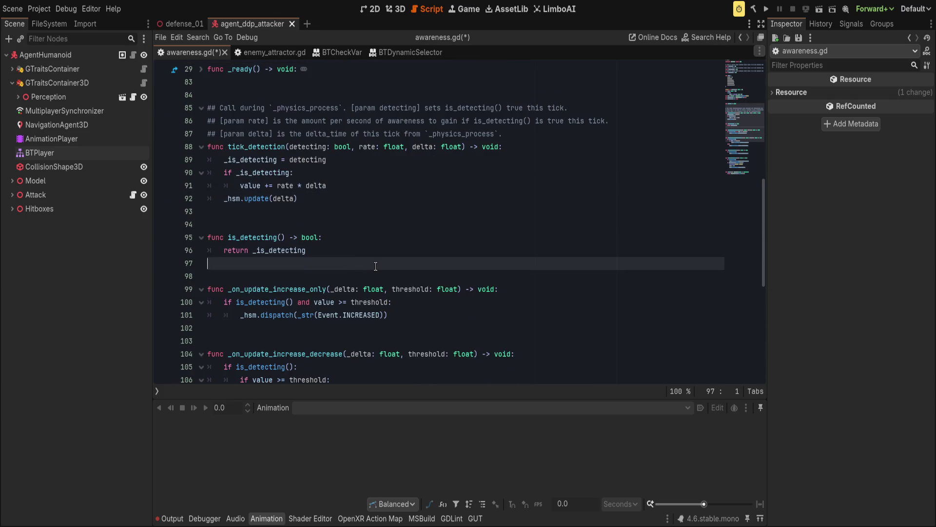
pyautogui.write('unc get_status() -')
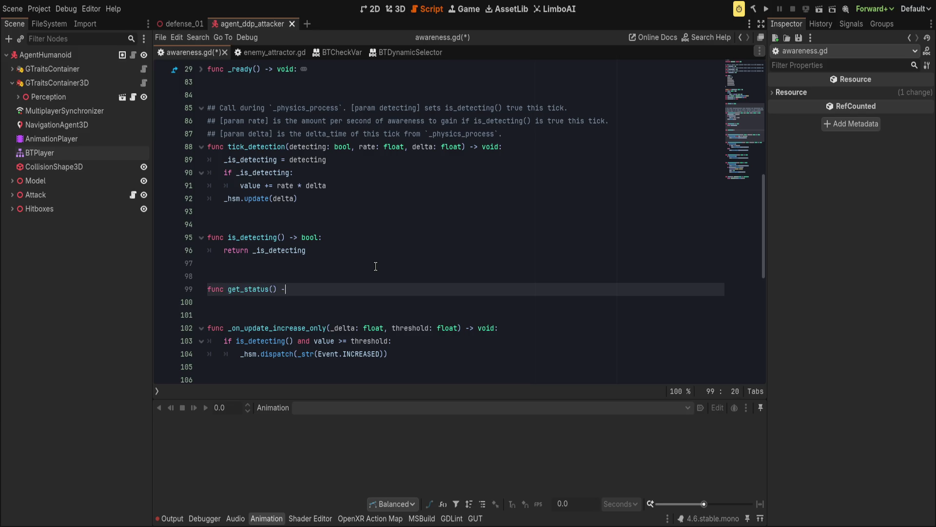
pyautogui.write('oid:')
# Step: Add an 'enum Status' declaration below the ALERT_LIMIT constant and save
pyautogui.scroll(15, 364, 245)
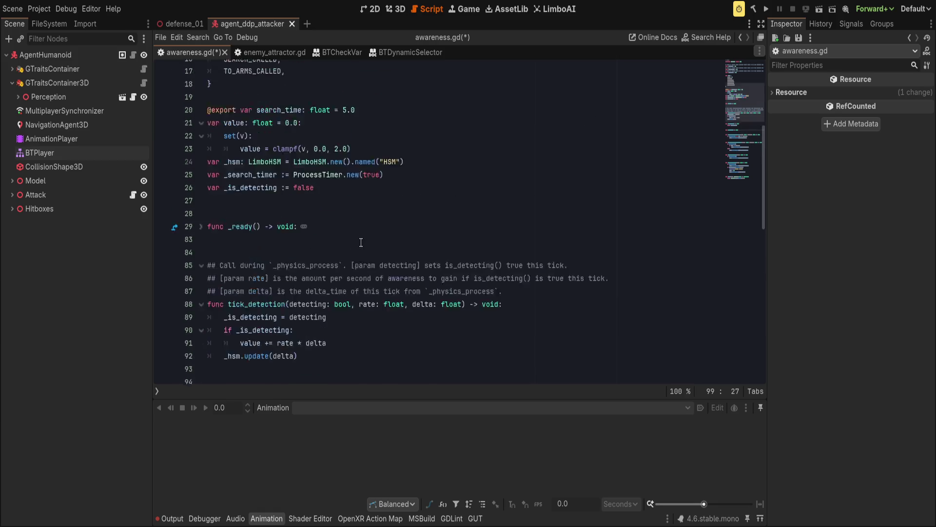
pyautogui.click(328, 257)
pyautogui.press('pageup')
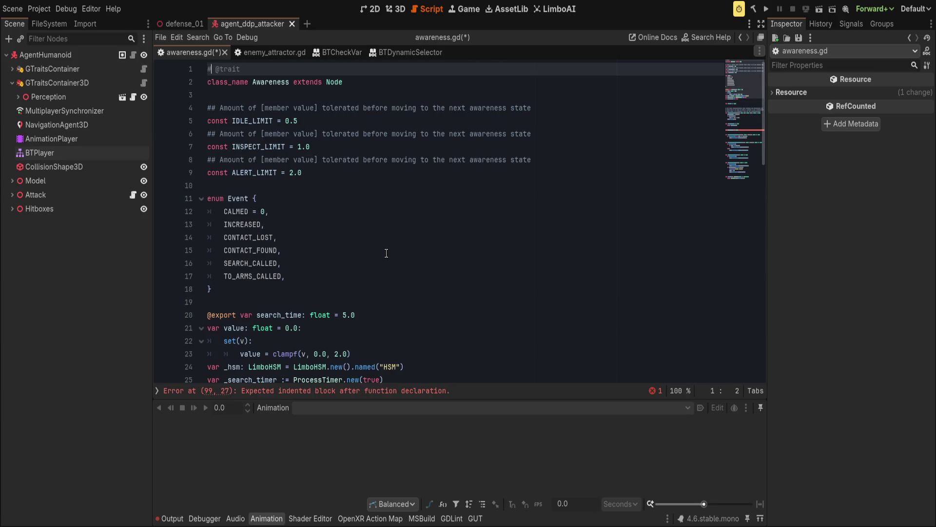
pyautogui.click(300, 167)
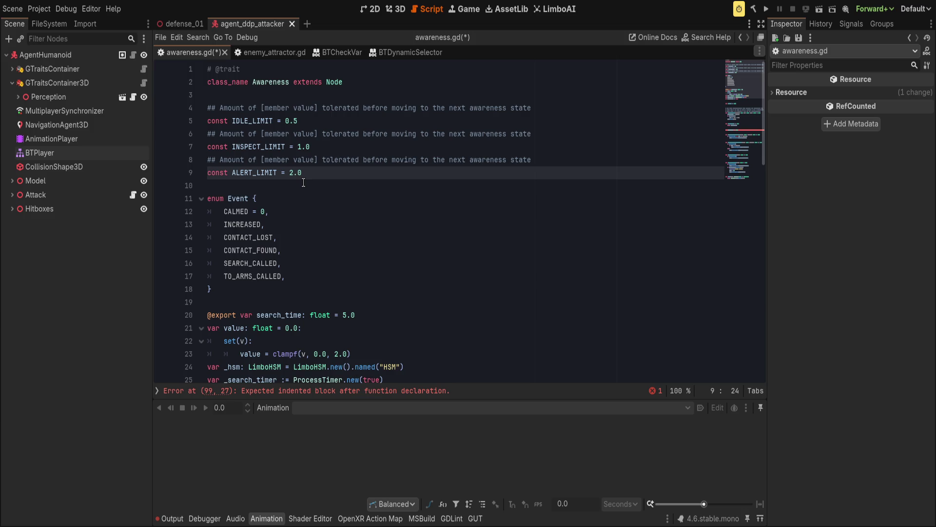
pyautogui.press('Return')
pyautogui.press('Return')
pyautogui.write('Enu')
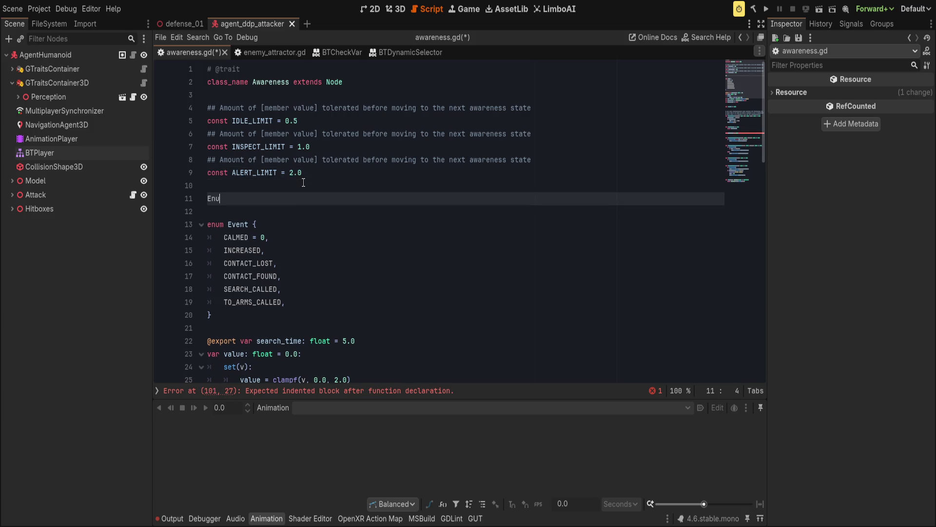
pyautogui.press('BackSpace')
pyautogui.press('BackSpace')
pyautogui.press('BackSpace')
pyautogui.write('enum Status')
pyautogui.hotkey('ctrl', 's')
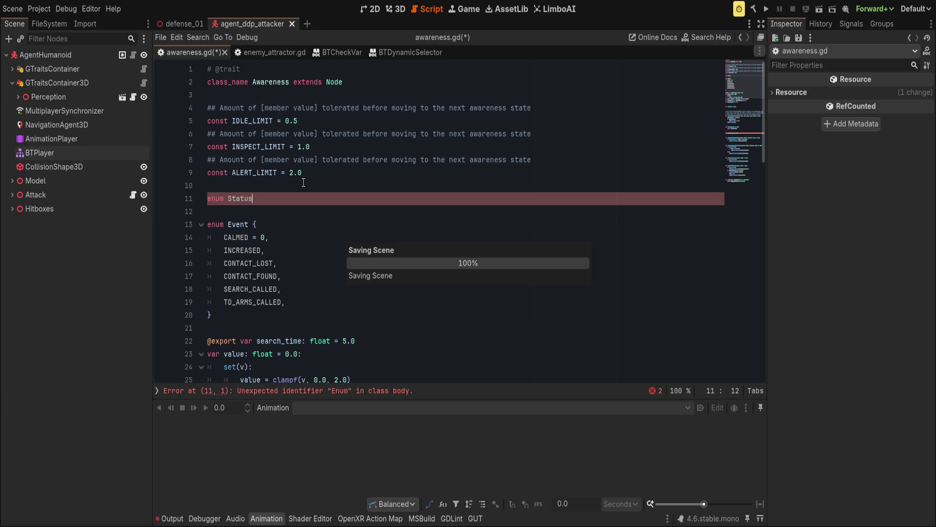
# Step: Open the Status enum body with CALM = 0 and INSPECTING entries
pyautogui.write('{')
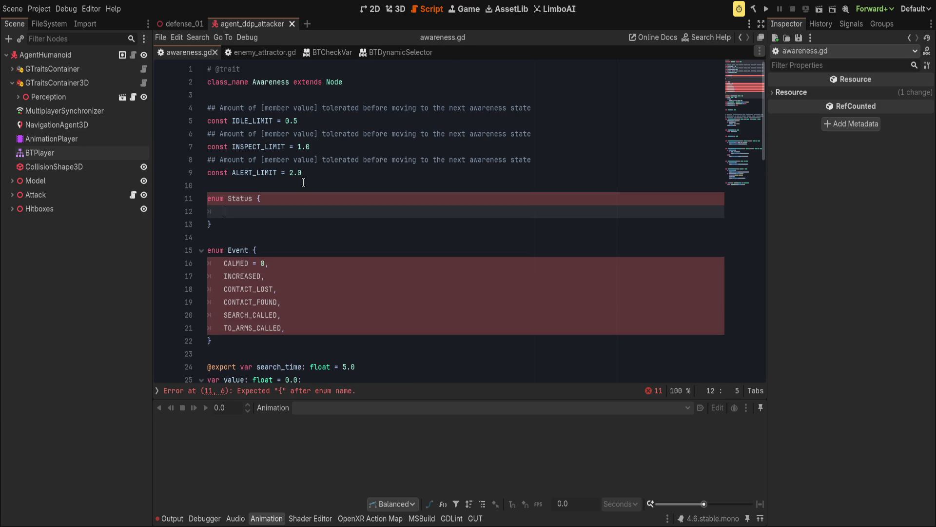
pyautogui.press('Return')
pyautogui.write('CALM')
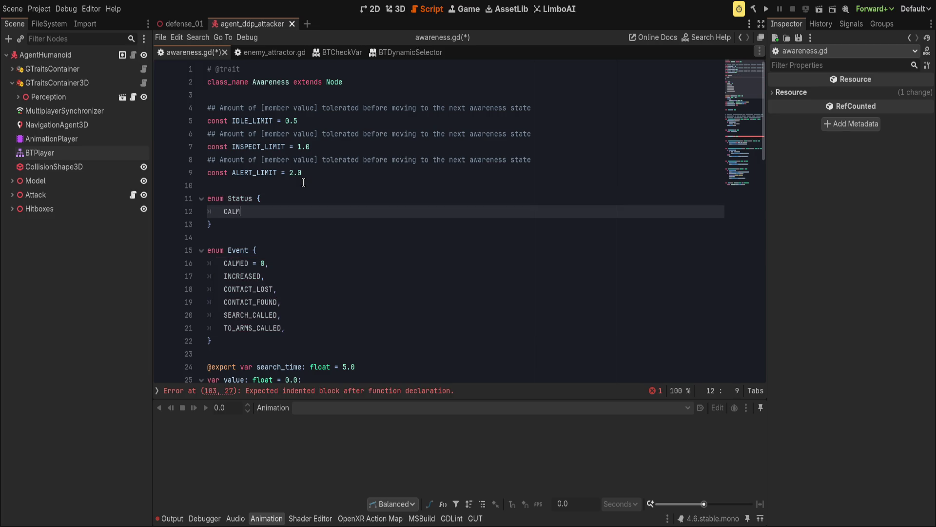
pyautogui.write(',')
pyautogui.press('Return')
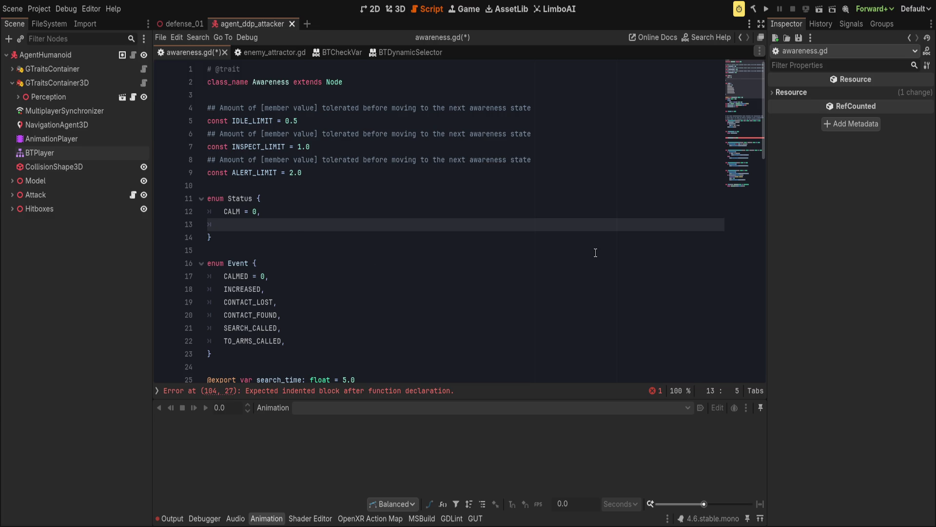
pyautogui.write('SPECT')
pyautogui.write('ING')
pyautogui.press('BackSpace')
pyautogui.press('BackSpace')
pyautogui.press('BackSpace')
pyautogui.write(',')
pyautogui.press('Return')
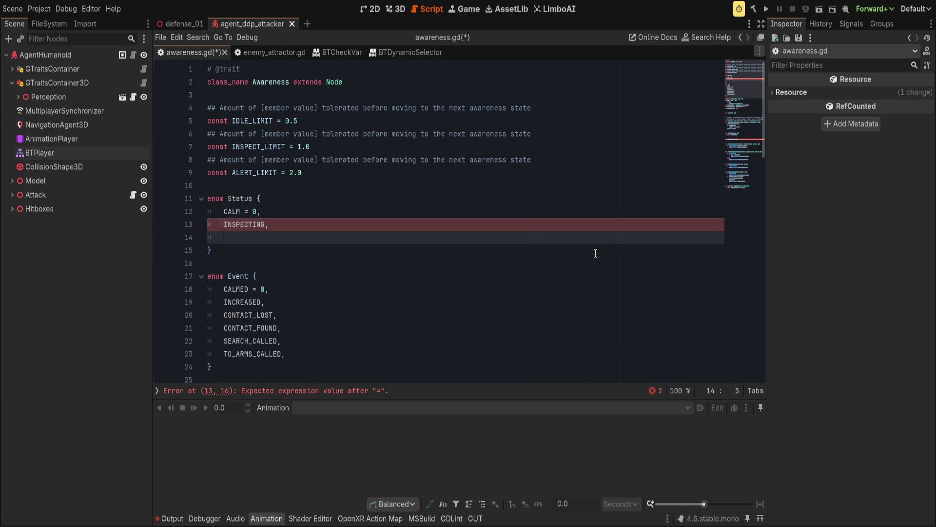
# Step: Add ALERT as the third Status entry and trim INSPECTING to INSPECT
pyautogui.write('LERTE')
pyautogui.hotkey('ctrl', 'BackSpace')
pyautogui.write('ALERT')
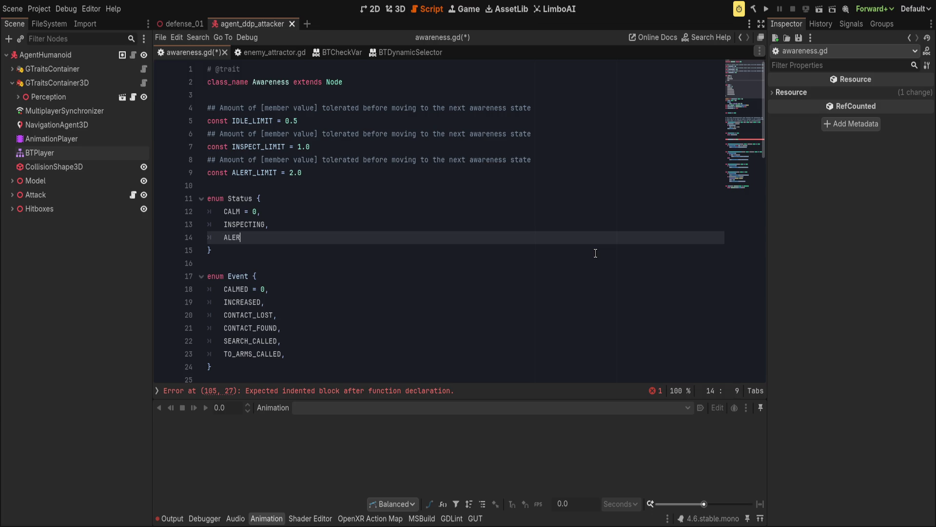
pyautogui.press('Up')
pyautogui.press('Down')
pyautogui.press('Up')
pyautogui.press('Delete')
pyautogui.press('Delete')
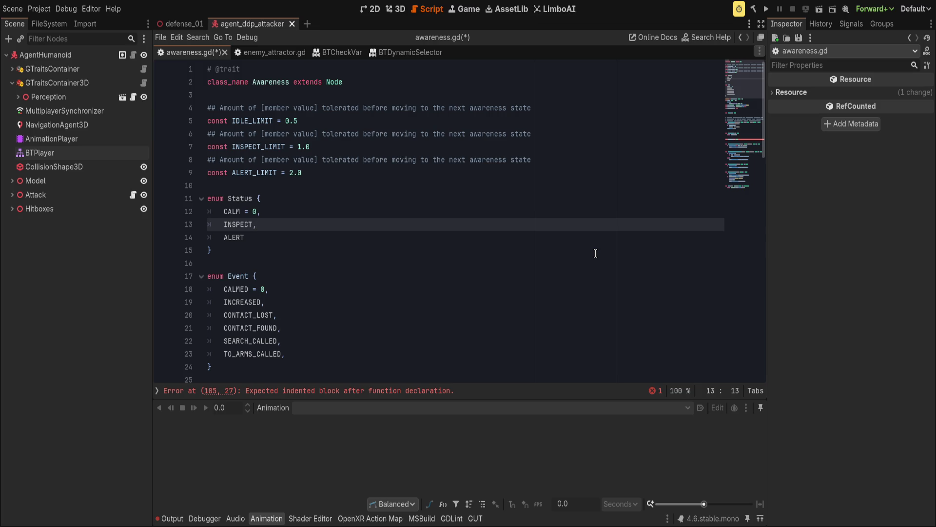
pyautogui.press('Down')
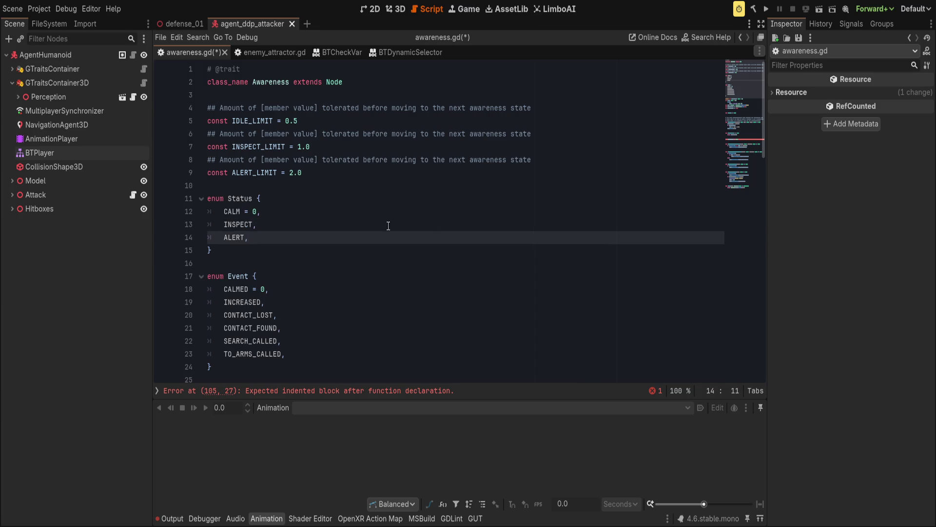
# Step: Expand _ready() to review the idle and search state setup lines
pyautogui.scroll(-4, 389, 225)
pyautogui.scroll(-6, 377, 242)
pyautogui.scroll(3, 377, 242)
pyautogui.click(201, 243)
pyautogui.scroll(-5, 374, 249)
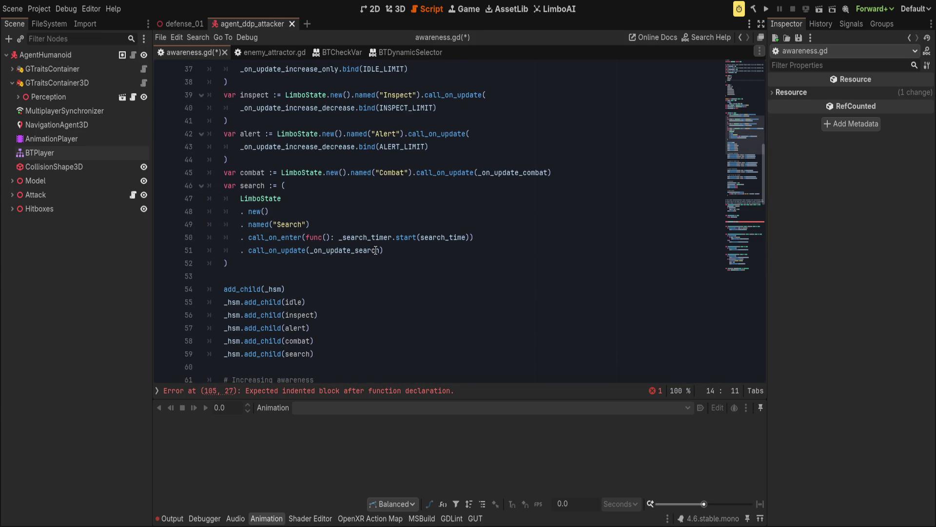
pyautogui.scroll(3, 375, 250)
pyautogui.click(246, 175)
pyautogui.click(252, 198)
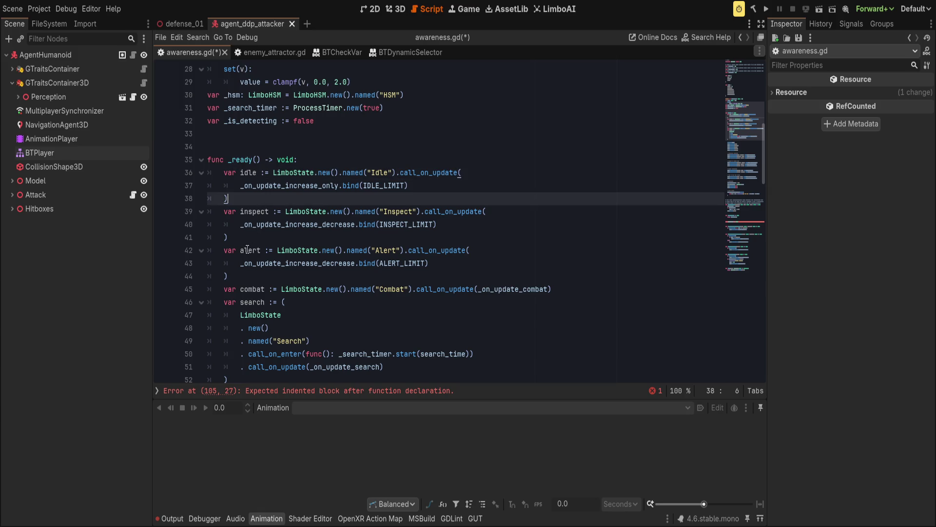
pyautogui.click(261, 302)
pyautogui.scroll(9, 297, 245)
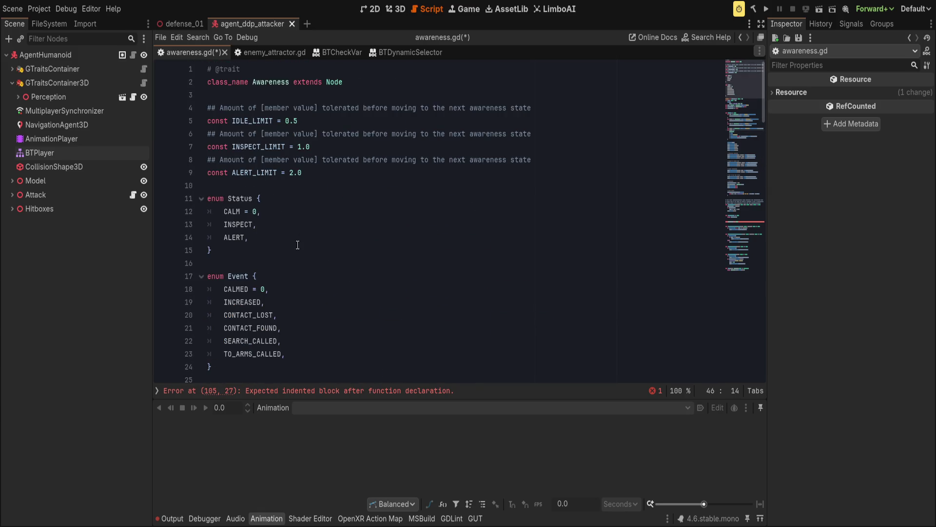
pyautogui.click(313, 232)
pyautogui.scroll(-5, 309, 232)
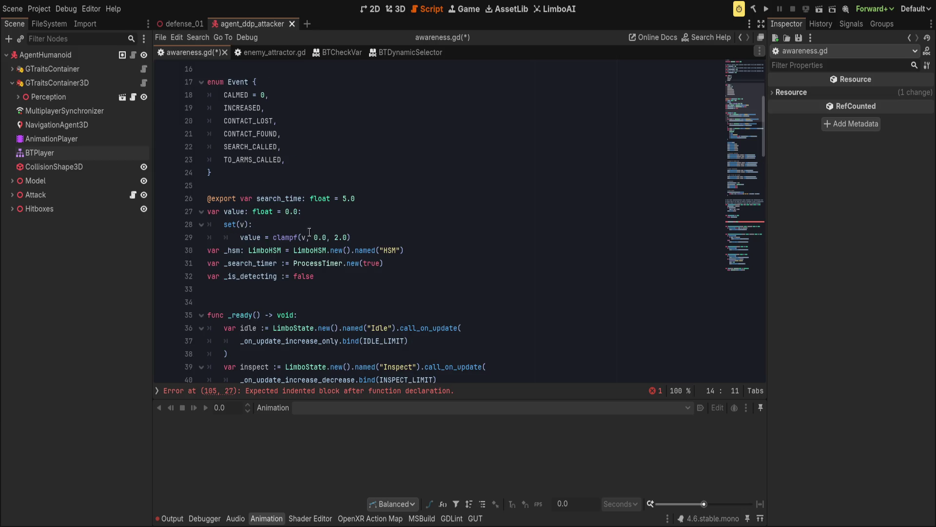
pyautogui.scroll(3, 233, 89)
# Step: Rename CALM to IDLE and add SEARCH and COMBAT entries after ALERT
pyautogui.doubleClick(231, 135)
pyautogui.write('IDLE = 0,')
pyautogui.press('Down')
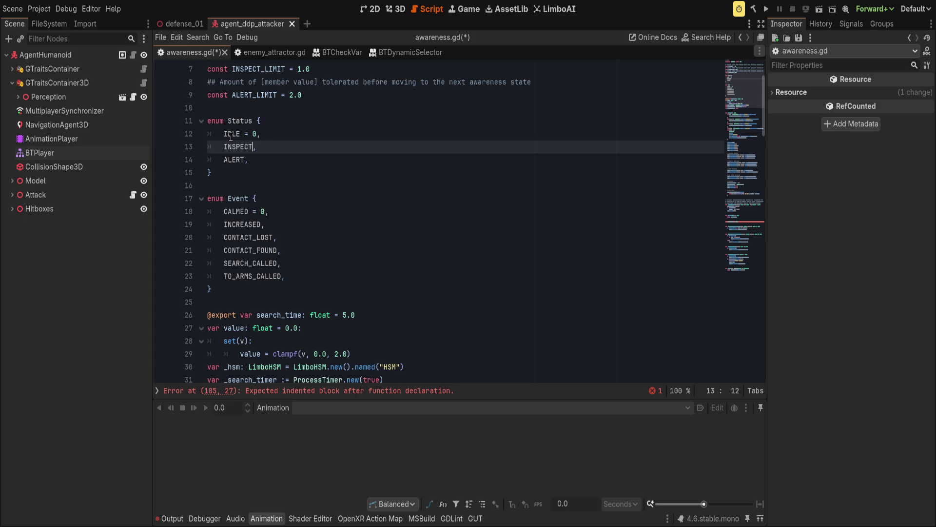
pyautogui.press('Down')
pyautogui.press('Down')
pyautogui.press('Up')
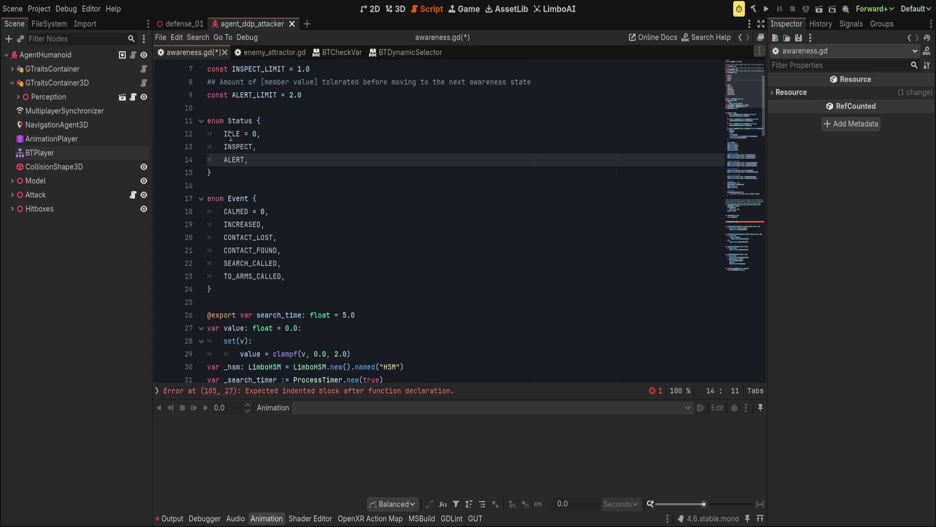
pyautogui.press('Return')
pyautogui.write('CH,')
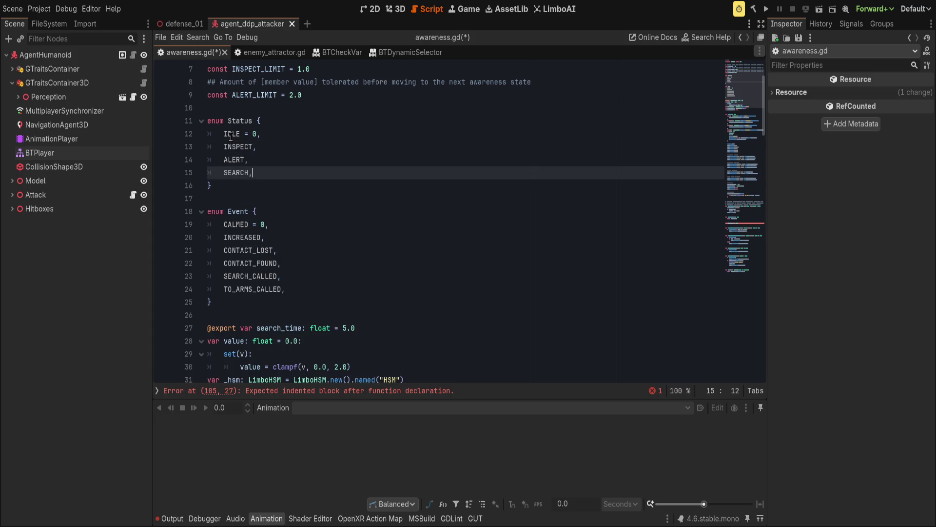
pyautogui.press('Return')
pyautogui.write('COMBAT,')
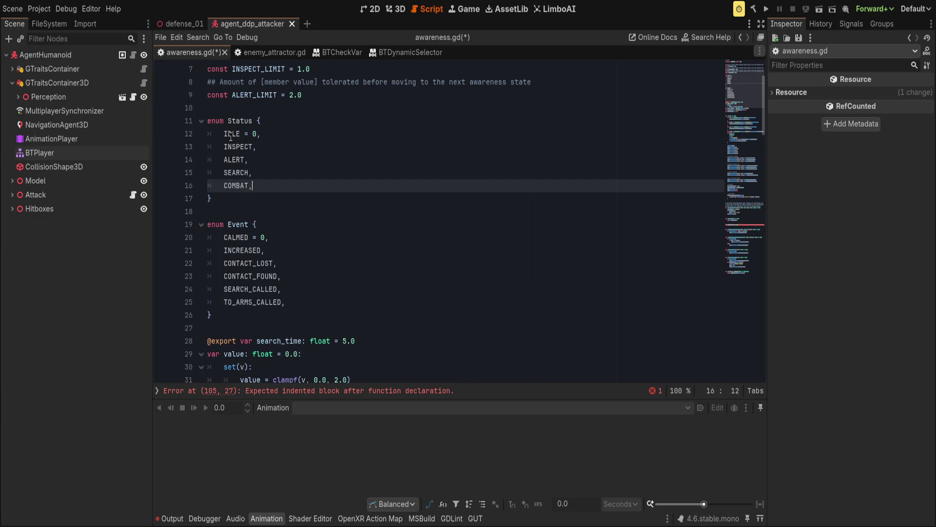
# Step: Move SEARCH below COMBAT so Status reads IDLE, INSPECT, ALERT, COMBAT, SEARCH; fold _ready()
pyautogui.scroll(-8, 301, 254)
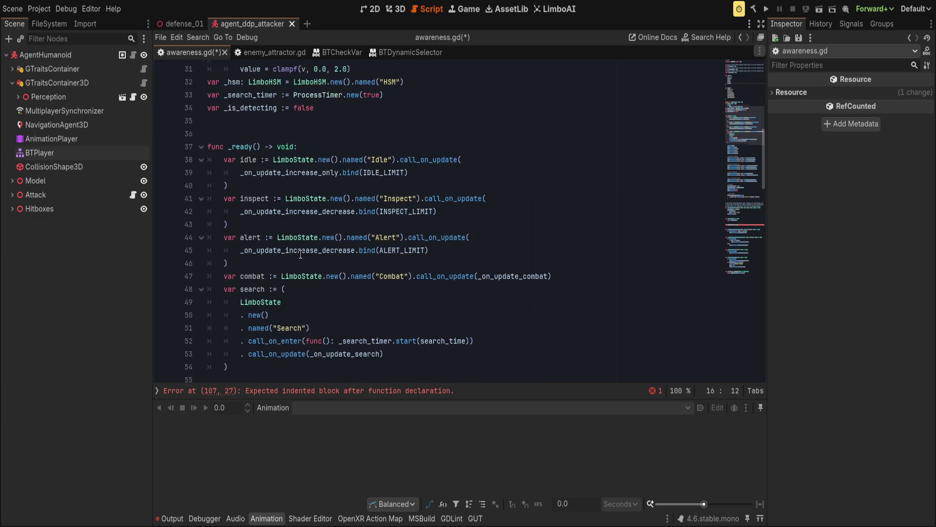
pyautogui.scroll(8, 301, 254)
pyautogui.click(308, 135)
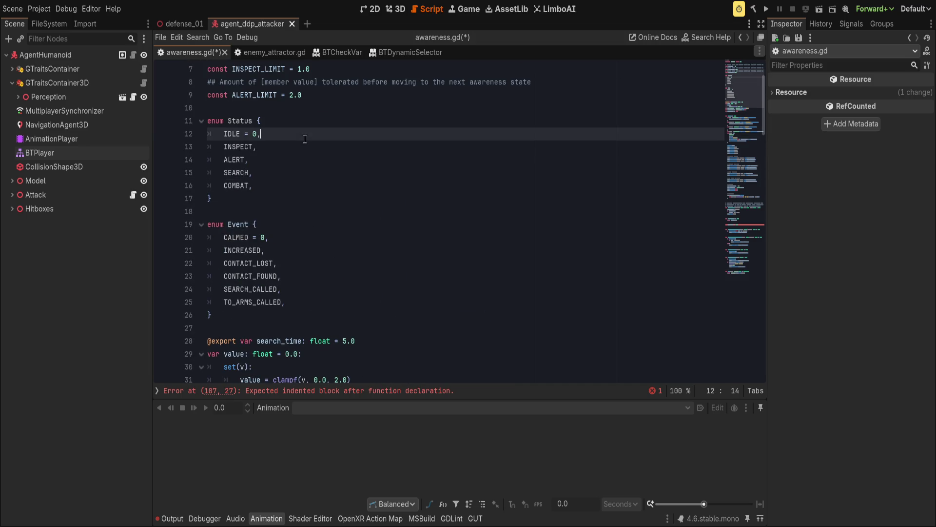
pyautogui.click(308, 146)
pyautogui.click(307, 158)
pyautogui.click(312, 172)
pyautogui.hotkey('alt', 'Down')
pyautogui.press('Up')
pyautogui.scroll(1, 289, 269)
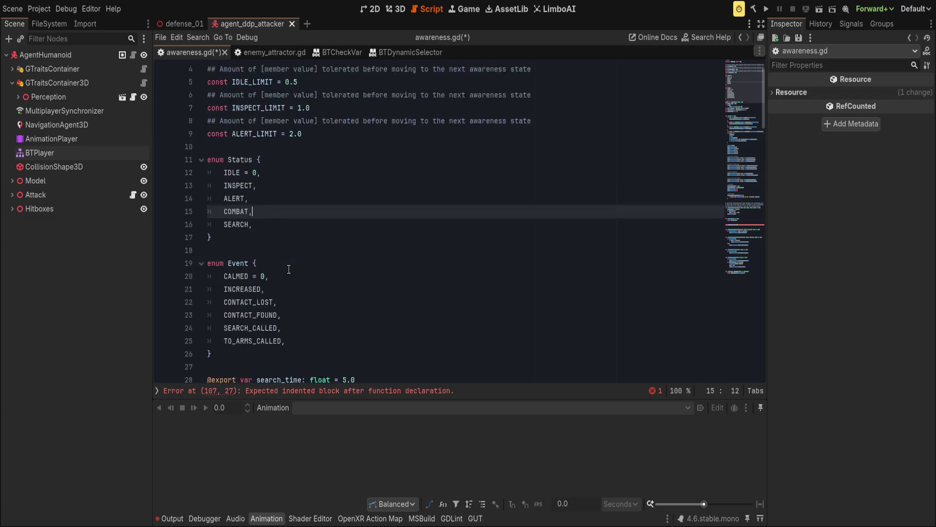
pyautogui.scroll(-4, 289, 269)
pyautogui.click(200, 350)
pyautogui.scroll(-5, 200, 350)
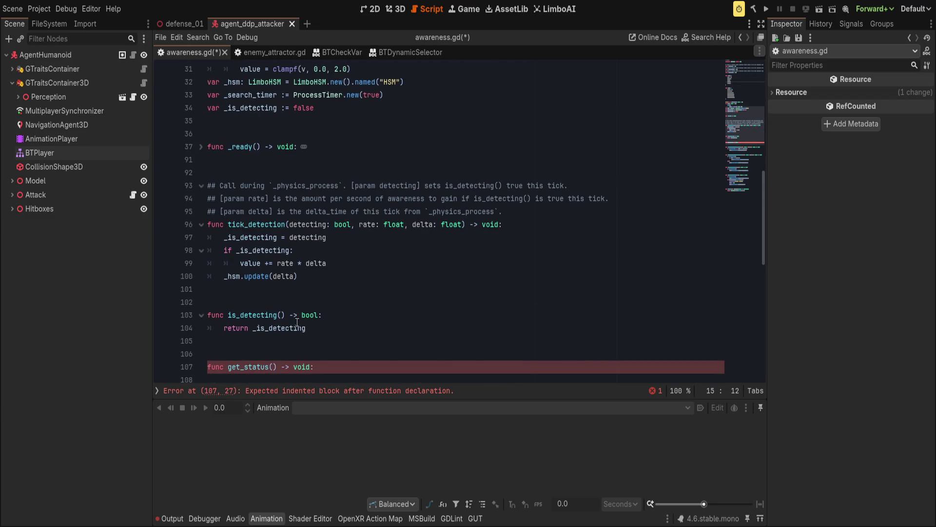
# Step: Change get_status()'s return type from void to Status
pyautogui.scroll(-2, 297, 322)
pyautogui.click(379, 288)
pyautogui.hotkey('ctrl', 'BackSpace')
pyautogui.write('Status')
pyautogui.press('End')
# Step: Give get_status() a body line returning _hsm.get_active_state()
pyautogui.press('Return')
pyautogui.write('return')
pyautogui.press('BackSpace')
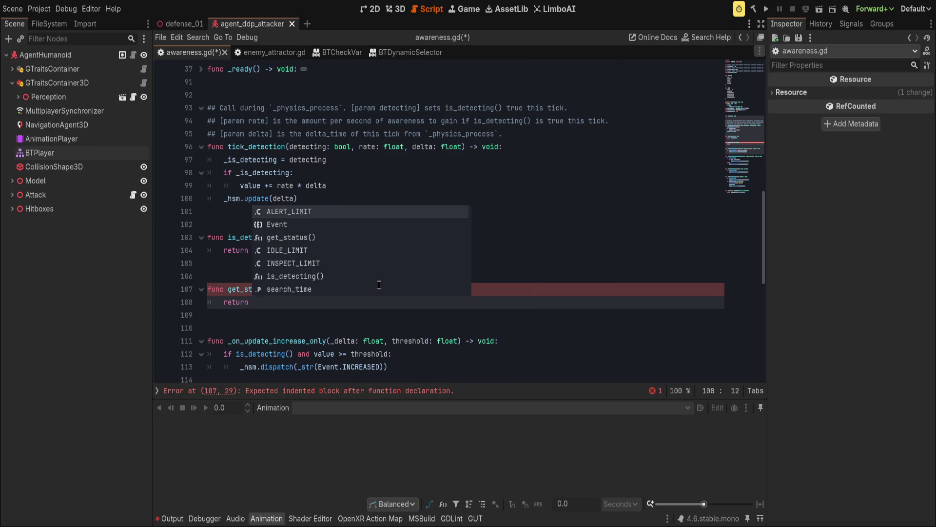
pyautogui.write('_hsm.stat')
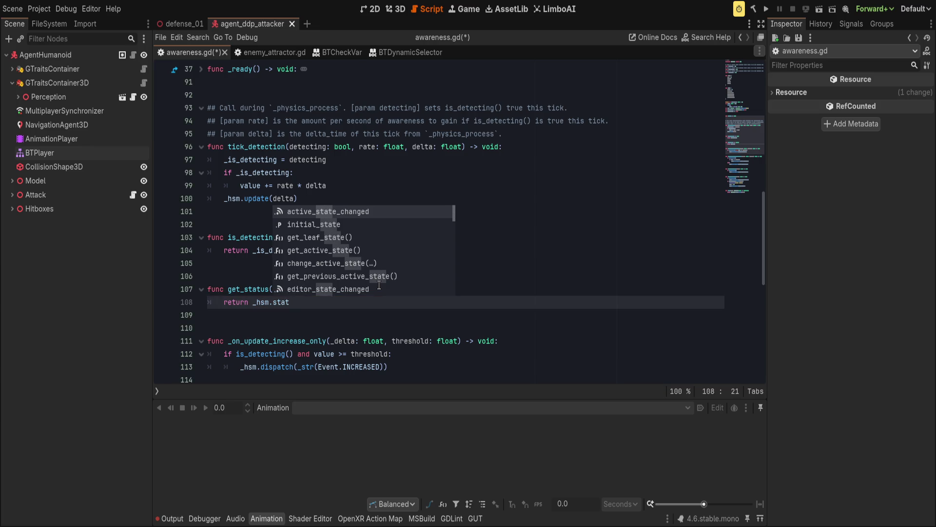
pyautogui.press('BackSpace')
pyautogui.press('BackSpace')
pyautogui.press('BackSpace')
pyautogui.write('stat')
pyautogui.press('Down')
pyautogui.press('Down')
pyautogui.press('Down')
pyautogui.write('e')
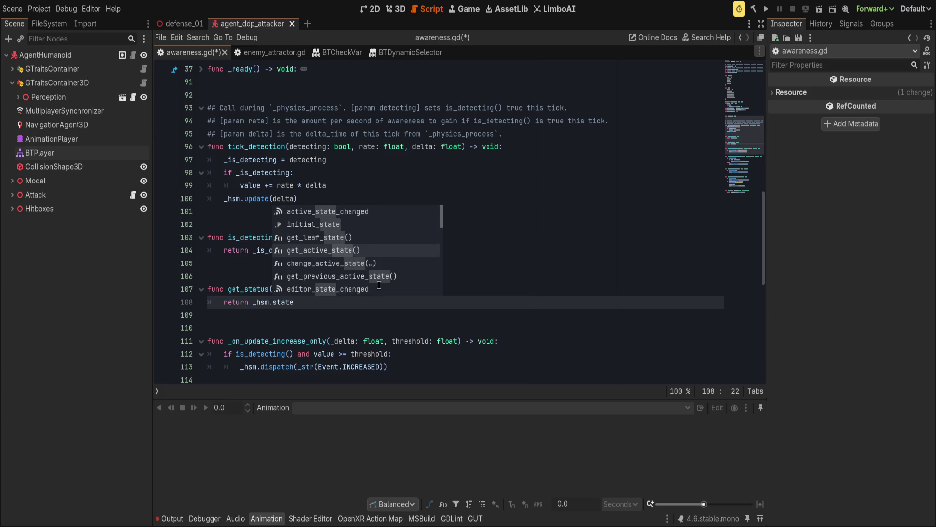
pyautogui.press('Return')
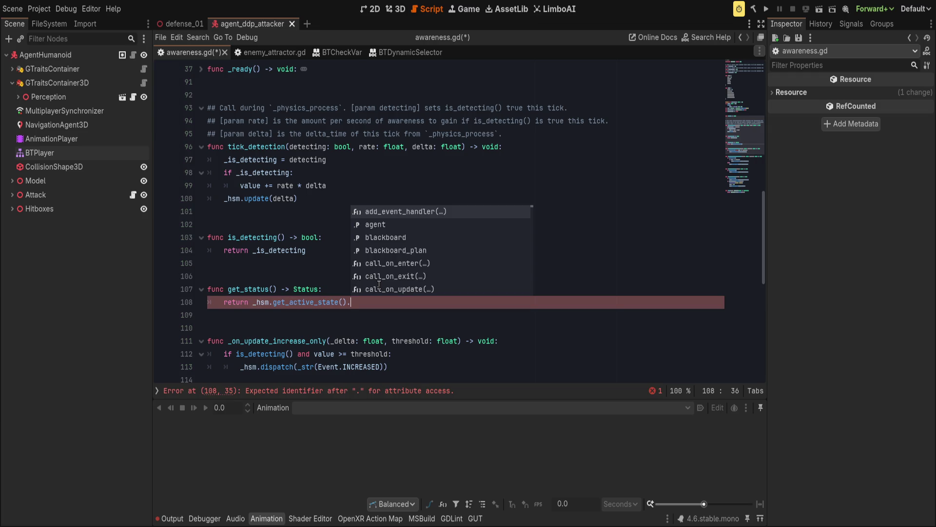
pyautogui.write('name =')
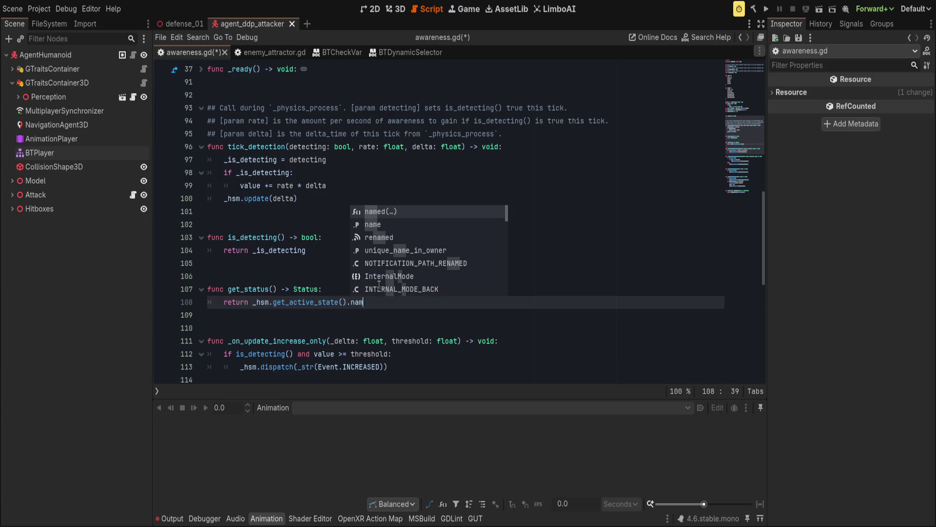
pyautogui.press('BackSpace')
pyautogui.press('BackSpace')
pyautogui.press('BackSpace')
pyautogui.press('Escape')
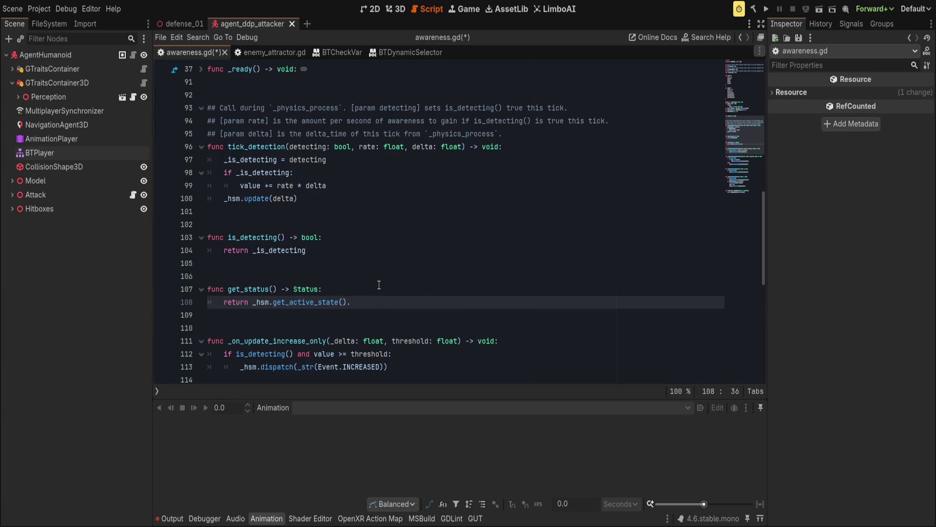
pyautogui.hotkey('ctrl', 'shift', 'Return')
# Step: Write 'match _hsm.get_active_state():' with a default '_: return Status.IDLE' branch
pyautogui.write('atch _')
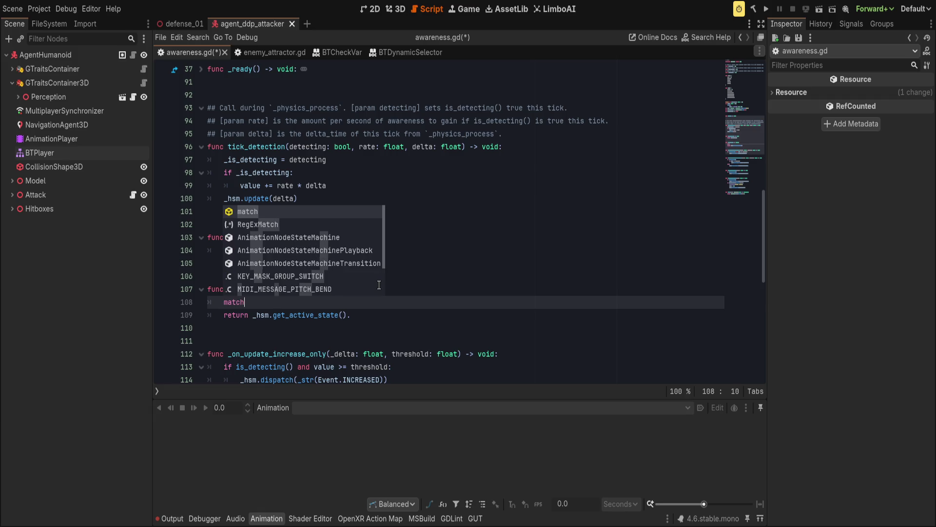
pyautogui.write('hsm.get_')
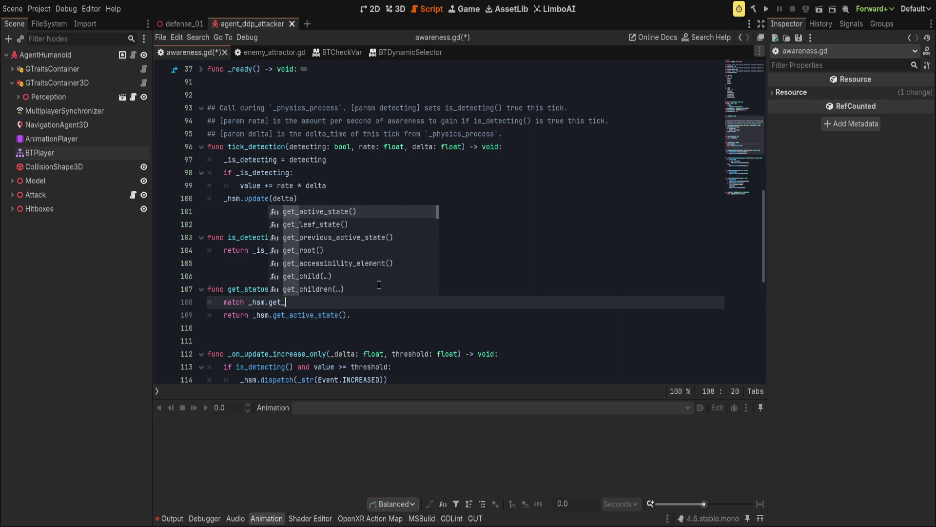
pyautogui.press('Return')
pyautogui.write(':')
pyautogui.press('Return')
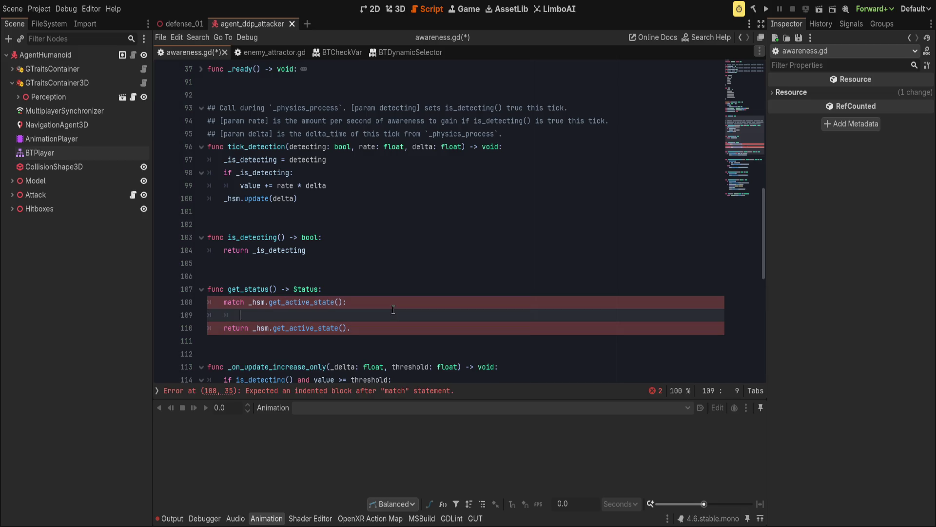
pyautogui.write('_: return ')
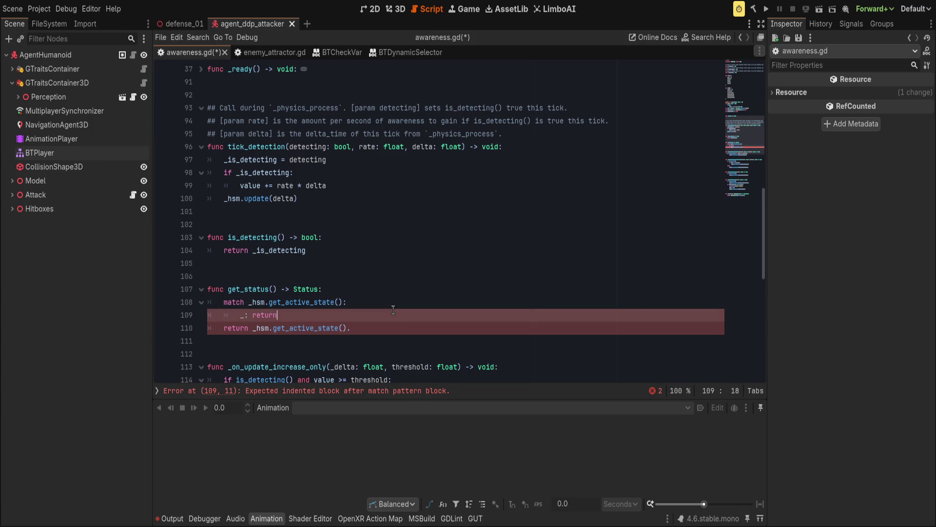
pyautogui.write('Status.CALM')
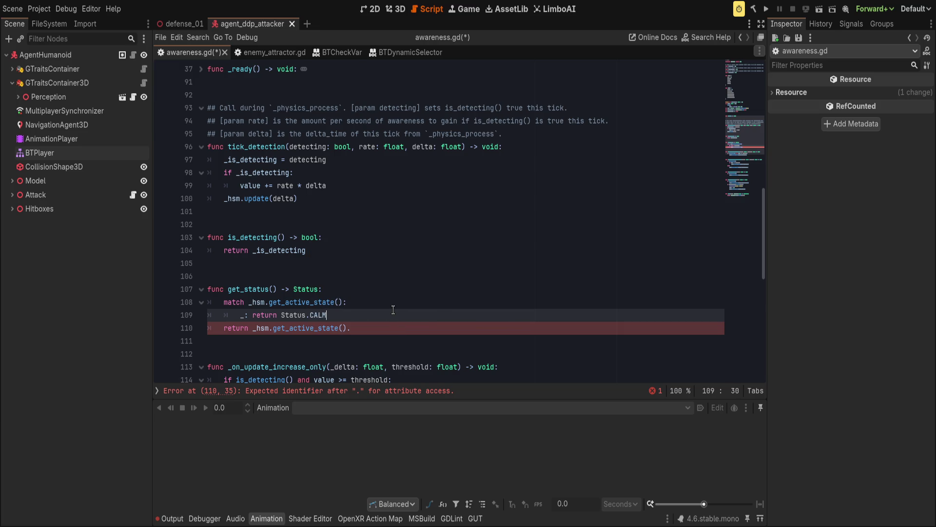
pyautogui.press('BackSpace')
pyautogui.write('I')
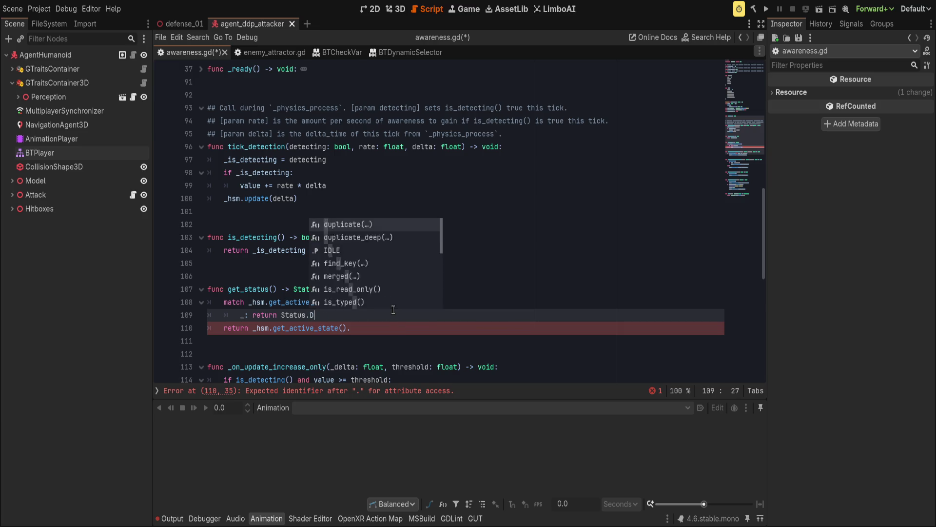
pyautogui.press('Return')
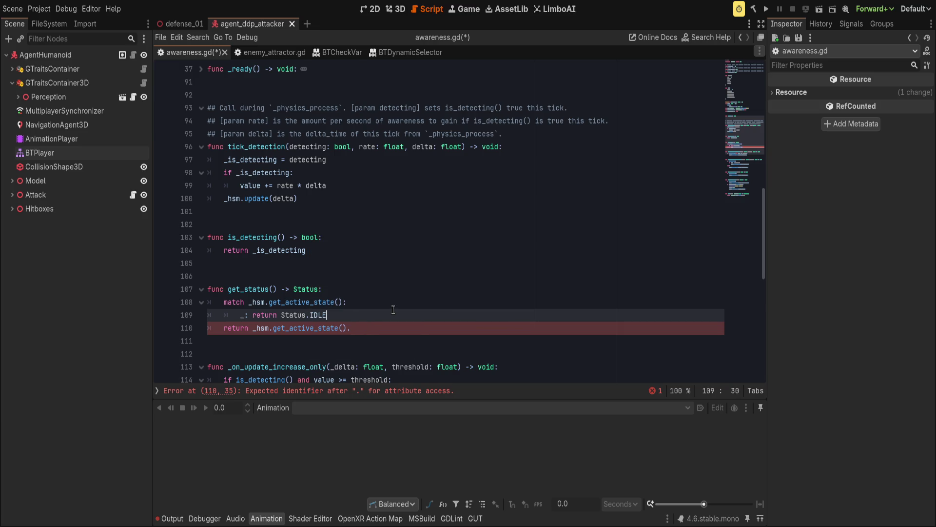
# Step: Delete the leftover old return line and save awareness.gd
pyautogui.press('Down')
pyautogui.hotkey('ctrl', 'shift', 'k')
pyautogui.hotkey('ctrl', 's')
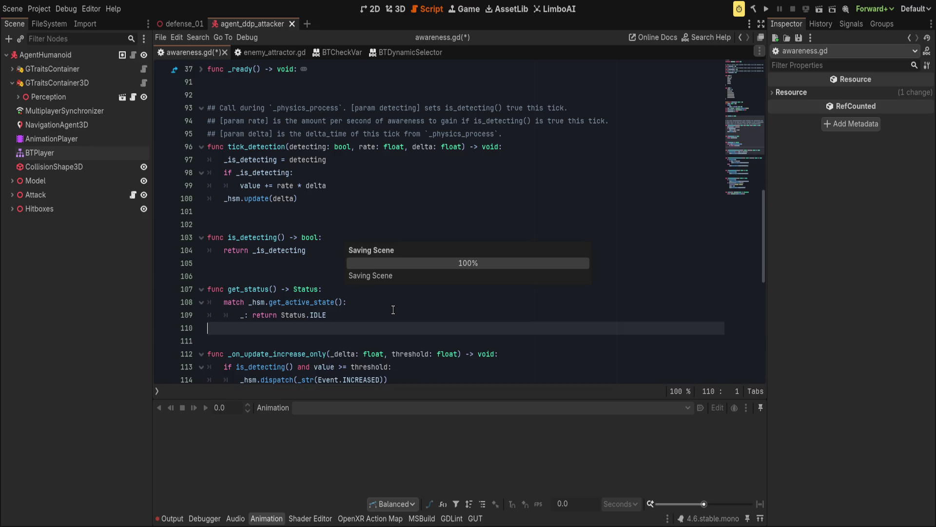
pyautogui.scroll(-10, 371, 309)
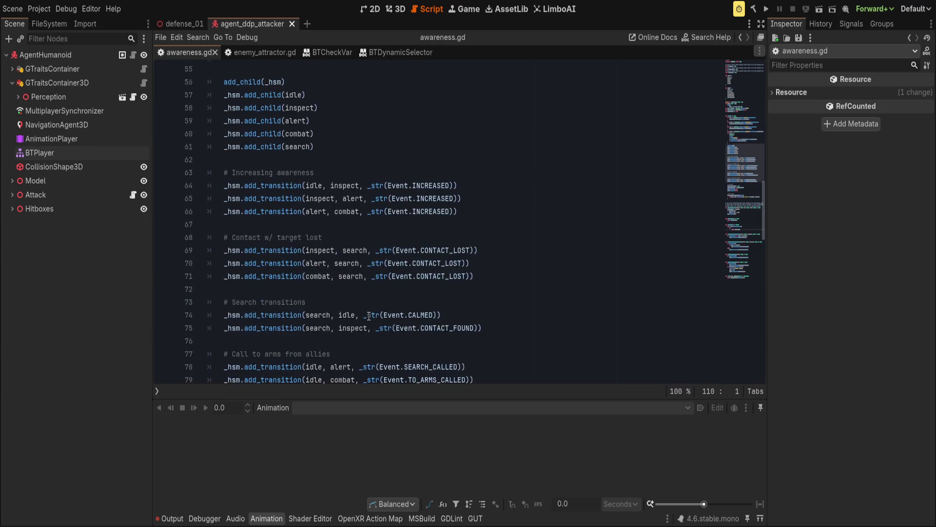
# Step: Append .name to the match expression in get_status(), just before the colon
pyautogui.scroll(-5, 359, 309)
pyautogui.click(401, 336)
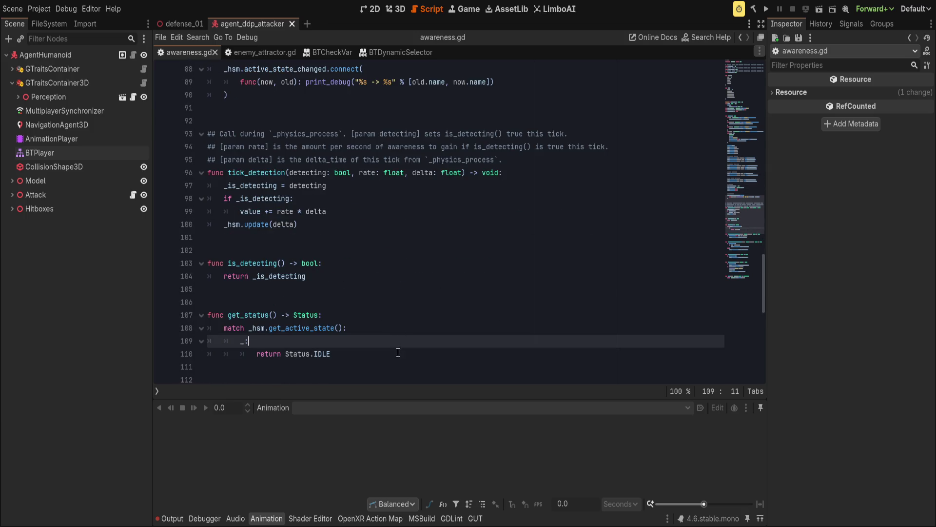
pyautogui.scroll(-2, 393, 354)
pyautogui.click(395, 250)
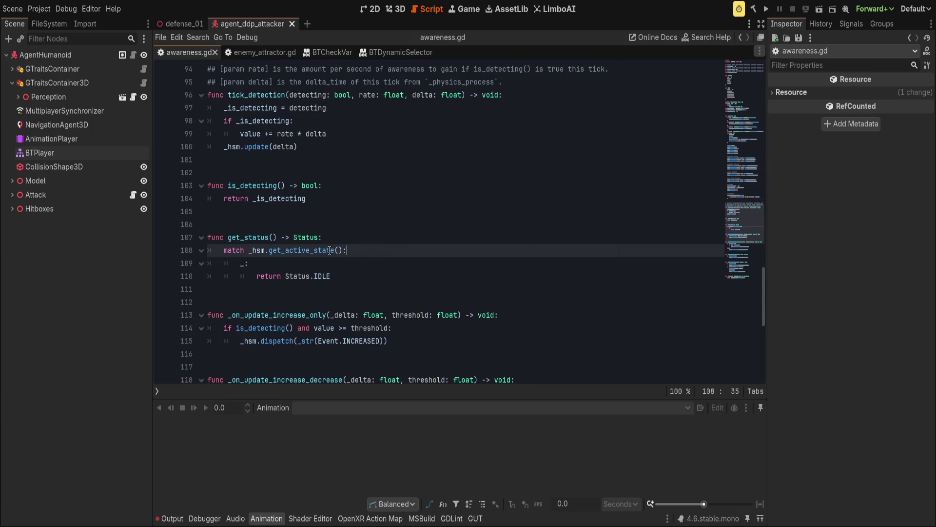
pyautogui.press('Left')
pyautogui.write('.name')
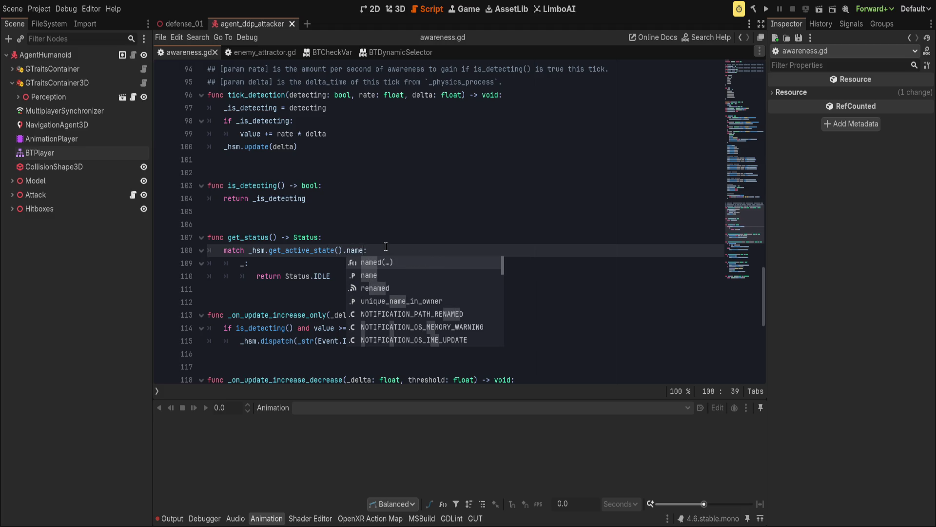
pyautogui.press('Escape')
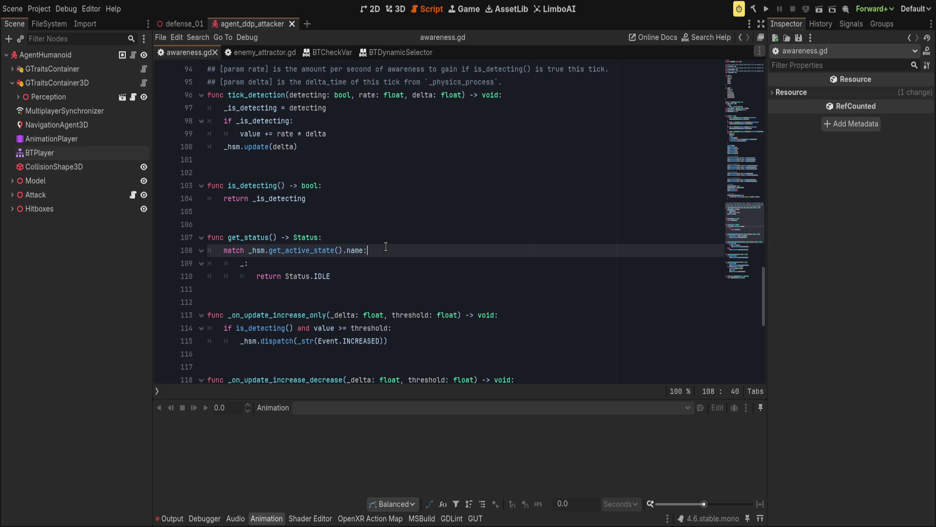
# Step: Add a placeholder "" case whose line returns an unfinished Status. value
pyautogui.press('Return')
pyautogui.write('"":')
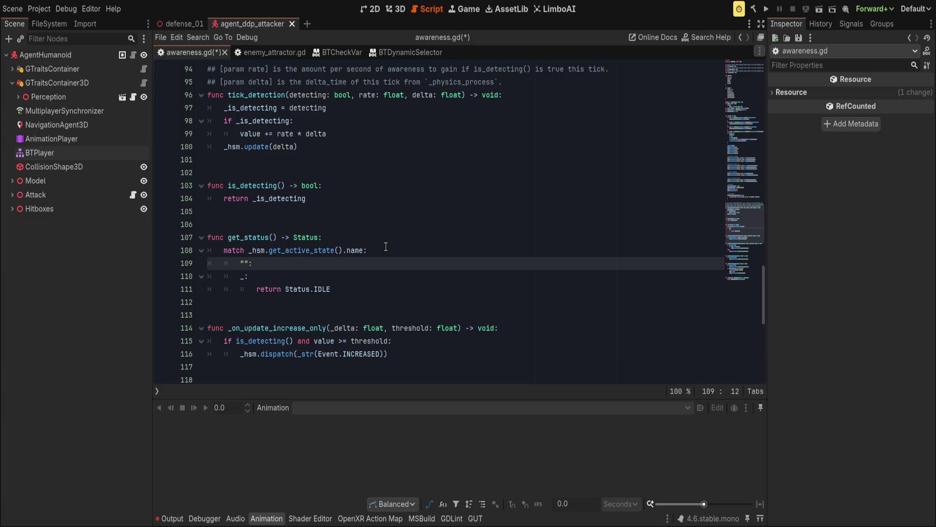
pyautogui.press('Return')
pyautogui.write('return Status.')
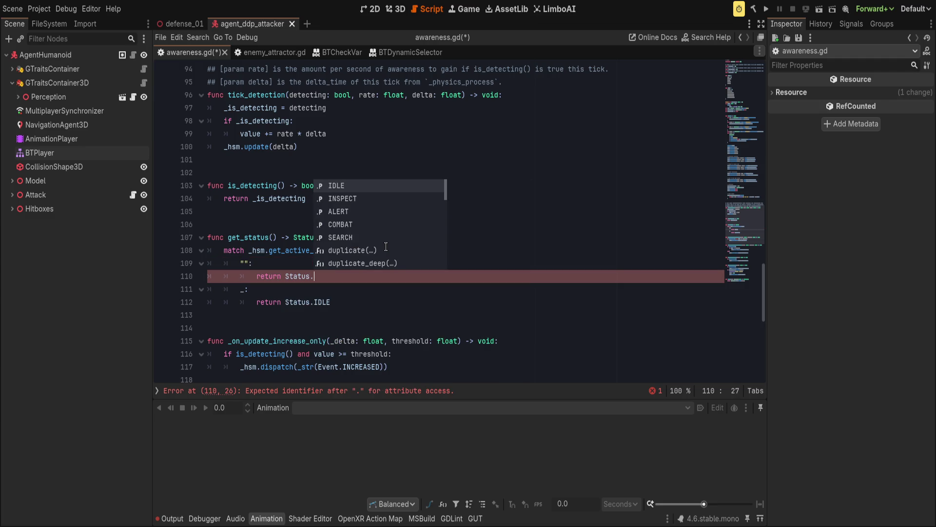
pyautogui.press('Escape')
# Step: Select the placeholder case line together with its return line
pyautogui.click(245, 259)
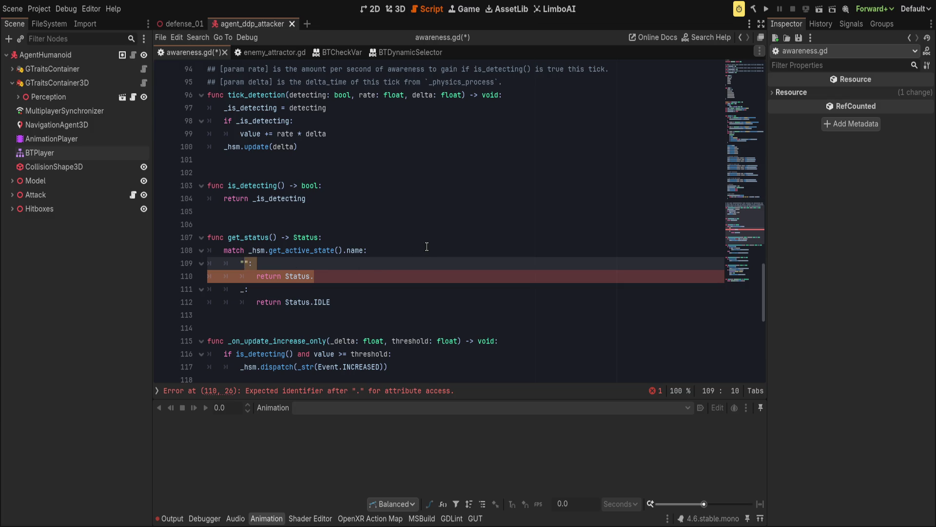
pyautogui.scroll(10, 430, 247)
pyautogui.scroll(18, 430, 246)
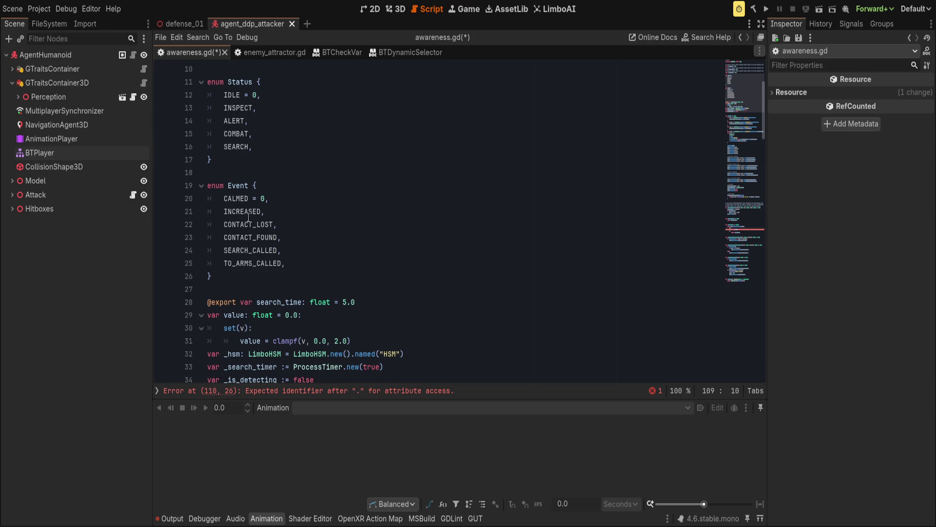
pyautogui.scroll(-3, 243, 263)
pyautogui.scroll(6, 237, 225)
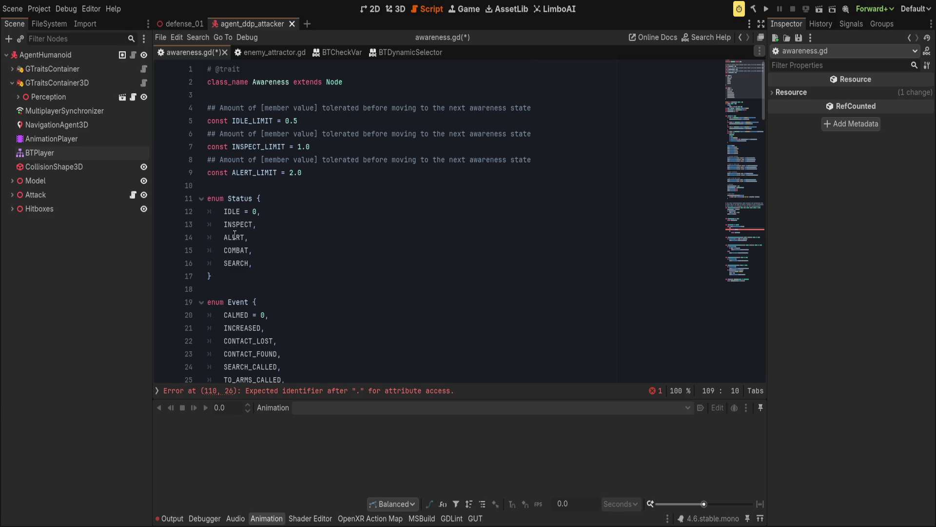
pyautogui.scroll(-20, 236, 268)
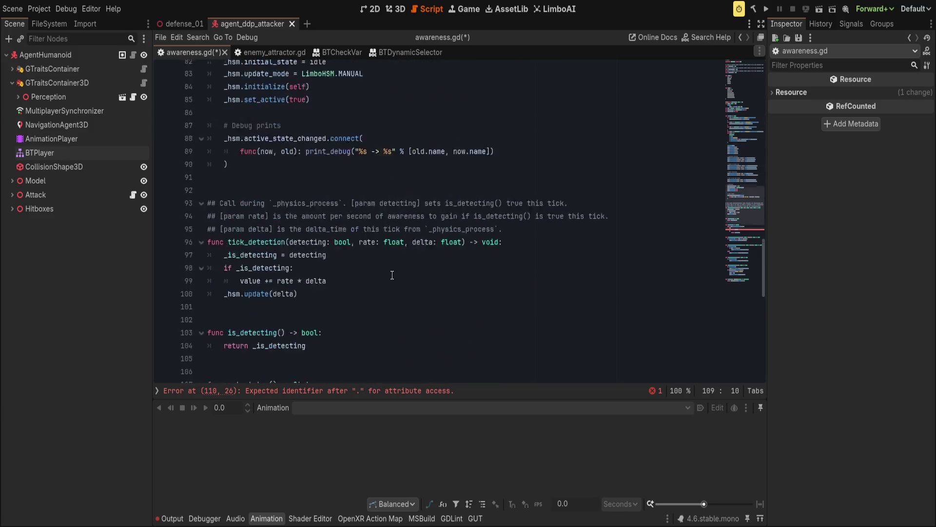
pyautogui.scroll(-3, 396, 269)
pyautogui.press('End')
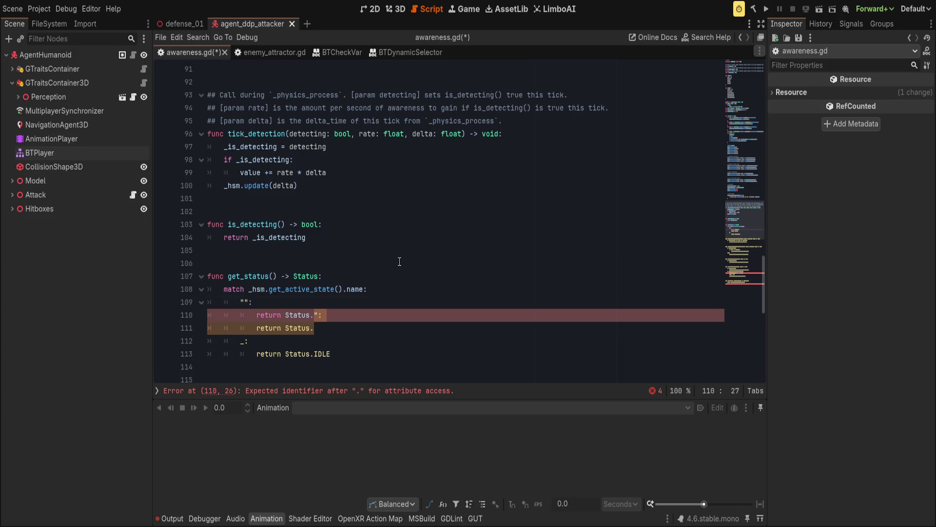
pyautogui.press('Down')
pyautogui.press('End')
pyautogui.hotkey('shift', 'Up')
pyautogui.hotkey('shift', 'Home')
pyautogui.hotkey('alt', 'Up')
pyautogui.hotkey('alt', 'Down')
pyautogui.hotkey('alt', 'Down')
pyautogui.hotkey('alt', 'Up')
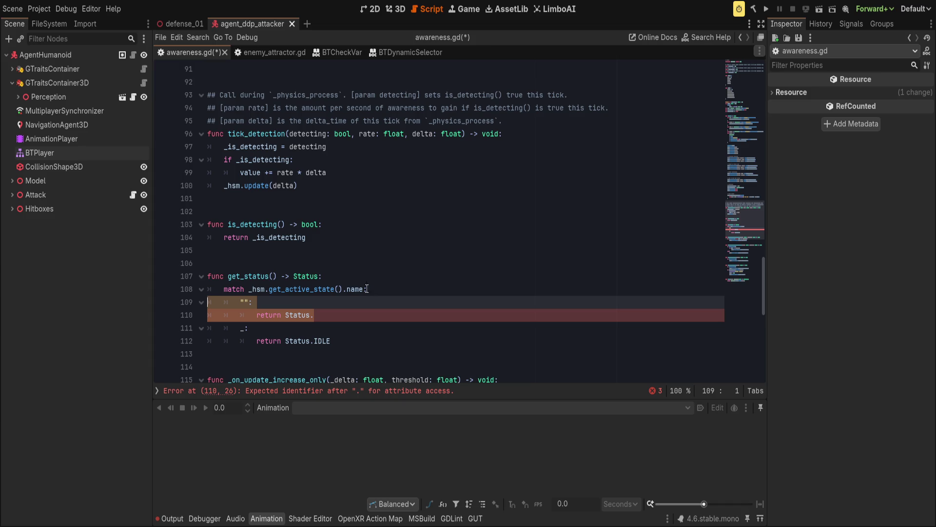
# Step: Duplicate the placeholder case block with Ctrl+Shift+D to make five case branches
pyautogui.click(379, 292)
pyautogui.hotkey('ctrl', 'shift', 'd')
pyautogui.scroll(-3, 386, 285)
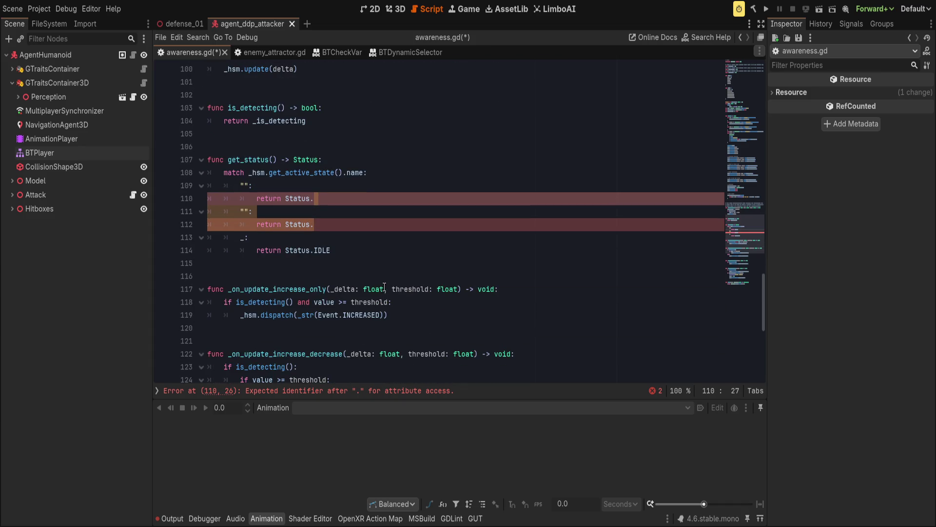
pyautogui.hotkey('ctrl', 'shift', 'd')
pyautogui.hotkey('ctrl', 'shift', 'd')
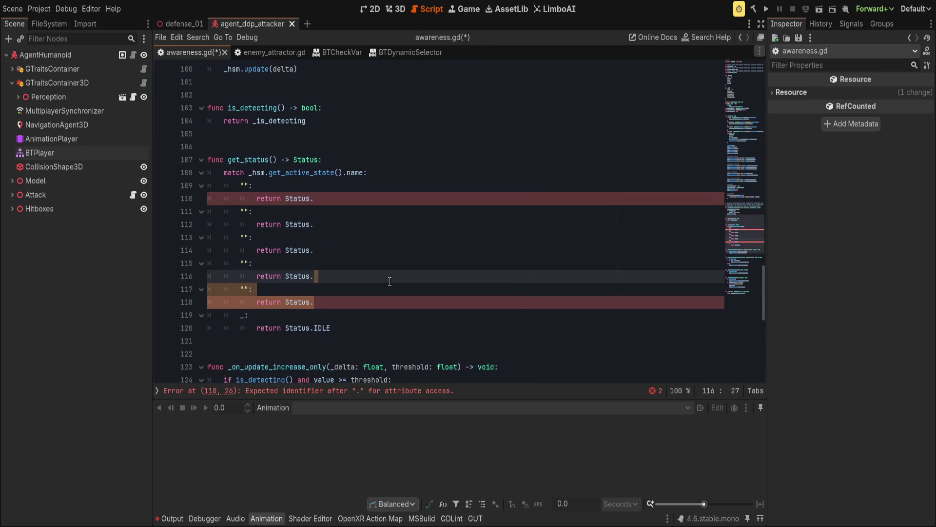
pyautogui.scroll(2, 385, 283)
pyautogui.scroll(-2, 375, 284)
pyautogui.click(245, 190)
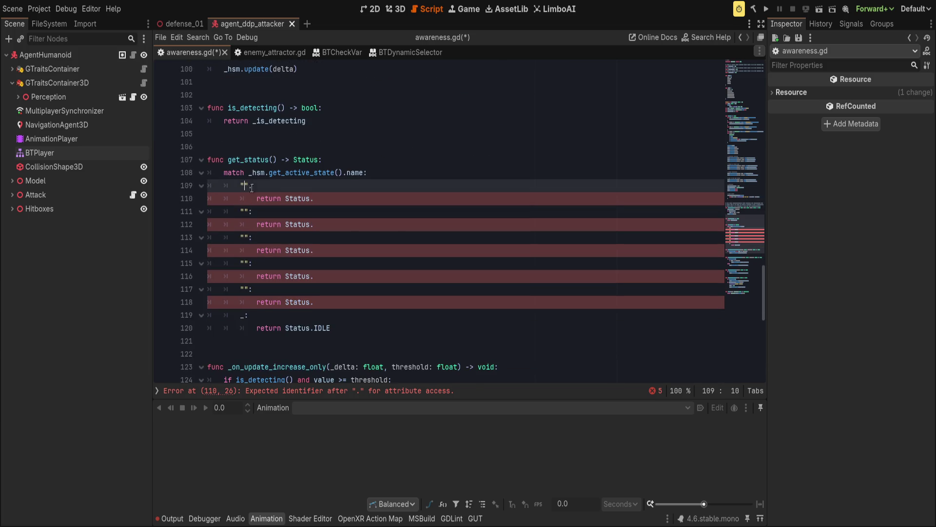
pyautogui.scroll(10, 288, 272)
pyautogui.scroll(13, 288, 272)
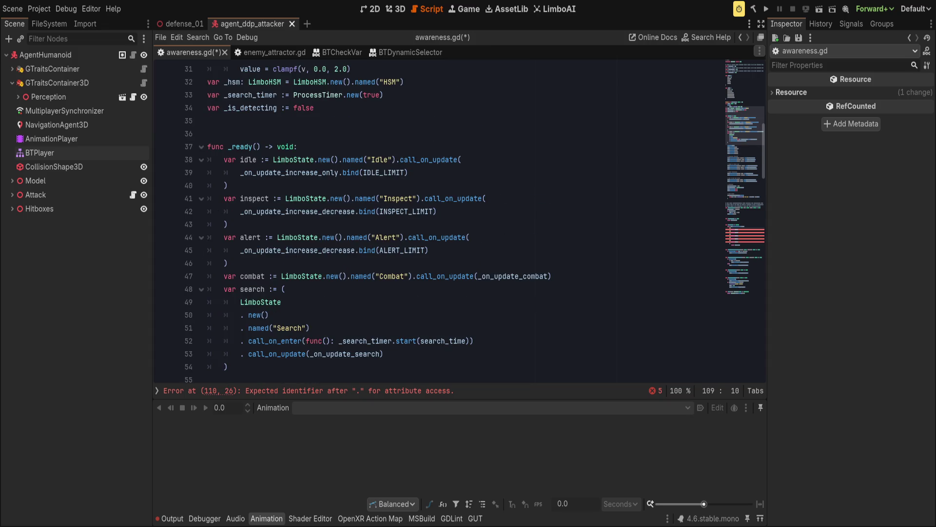
# Step: Fill the first case with "Idle" and make it return Status.IDLE
pyautogui.scroll(-5, 458, 223)
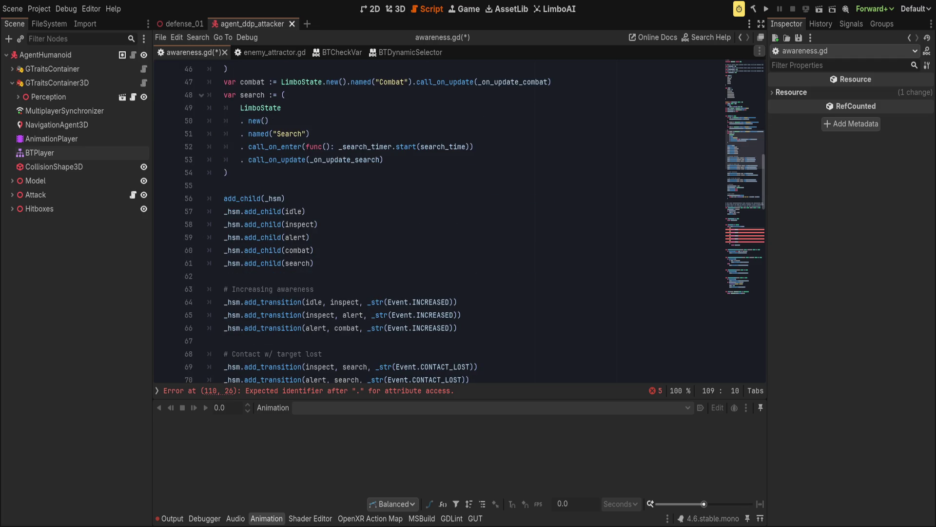
pyautogui.scroll(-16, 458, 223)
pyautogui.write('Idle')
pyautogui.press('Down')
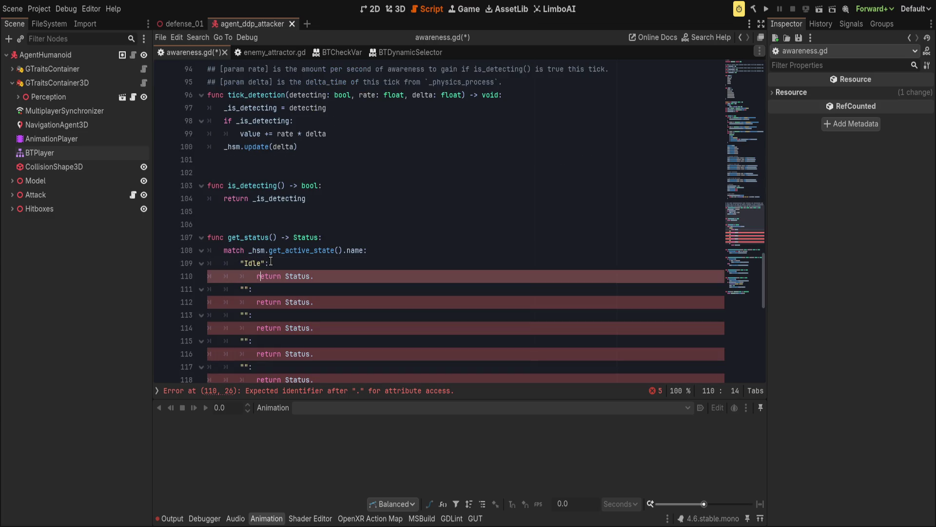
pyautogui.write('IDLE')
pyautogui.press('Escape')
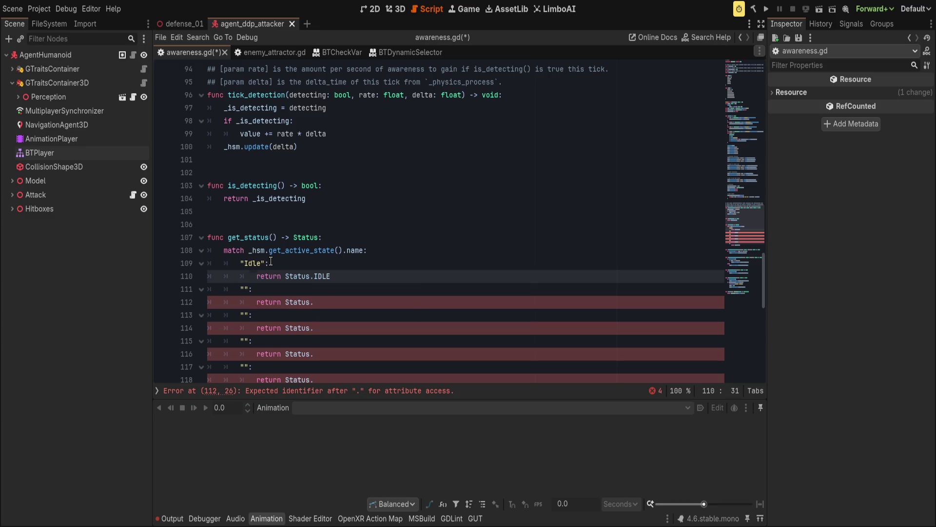
# Step: Fill the second case with "Inspect" and make it return Status.INSPECT
pyautogui.press('Down')
pyautogui.press('Left')
pyautogui.press('Left')
pyautogui.write('Inspect')
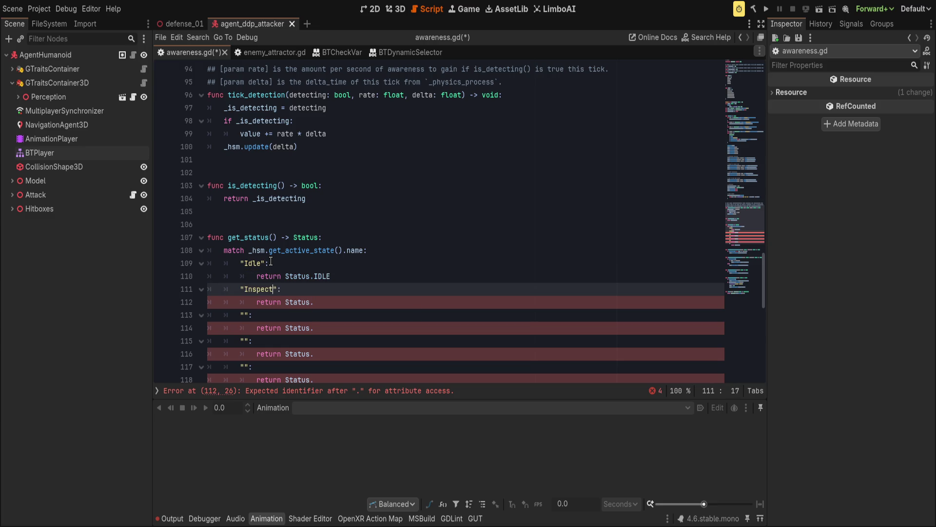
pyautogui.press('Down')
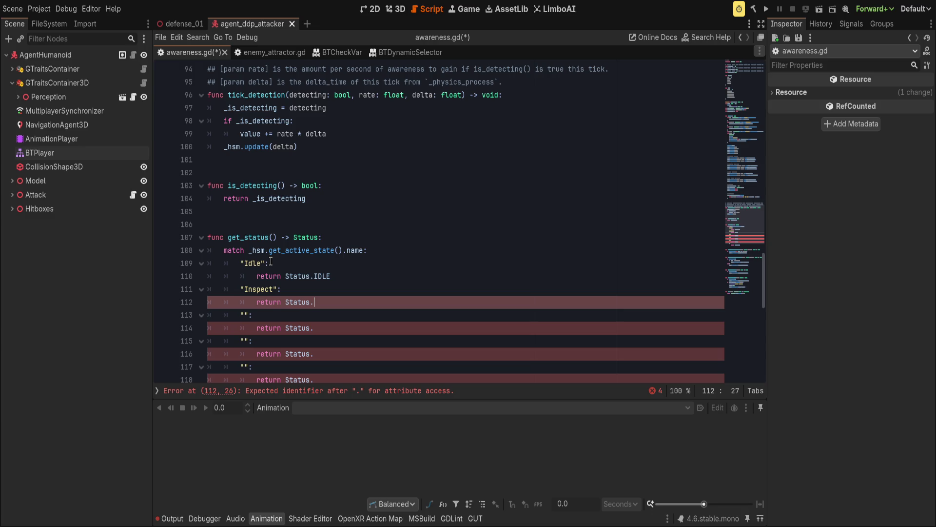
pyautogui.write('INSPECT')
pyautogui.press('Escape')
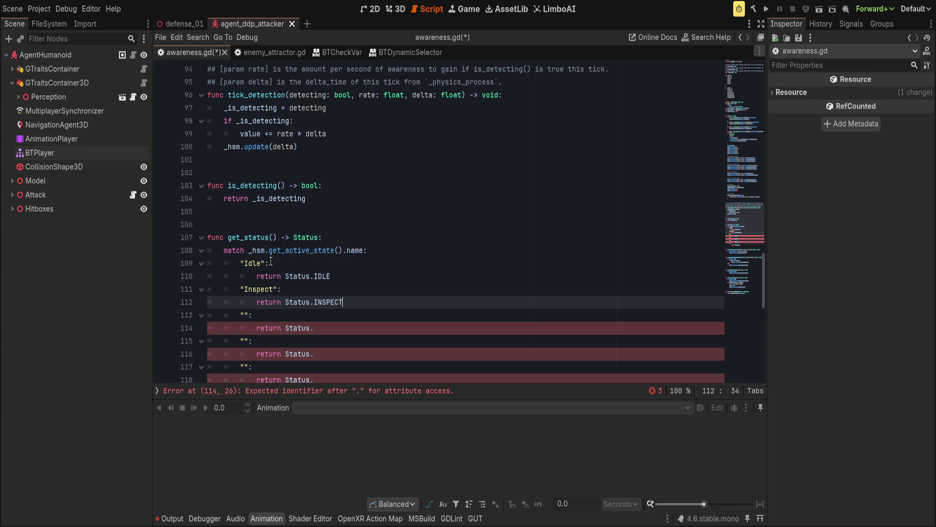
pyautogui.press('Down')
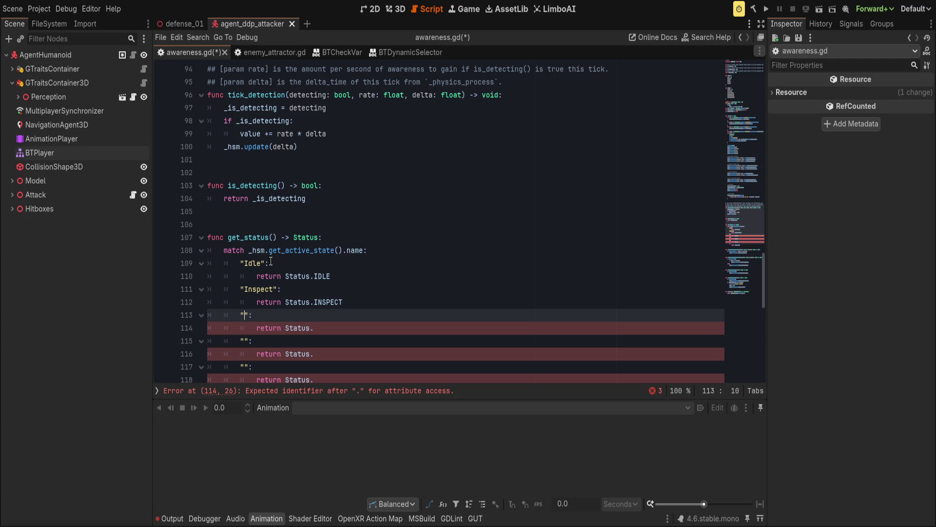
pyautogui.scroll(9, 217, 264)
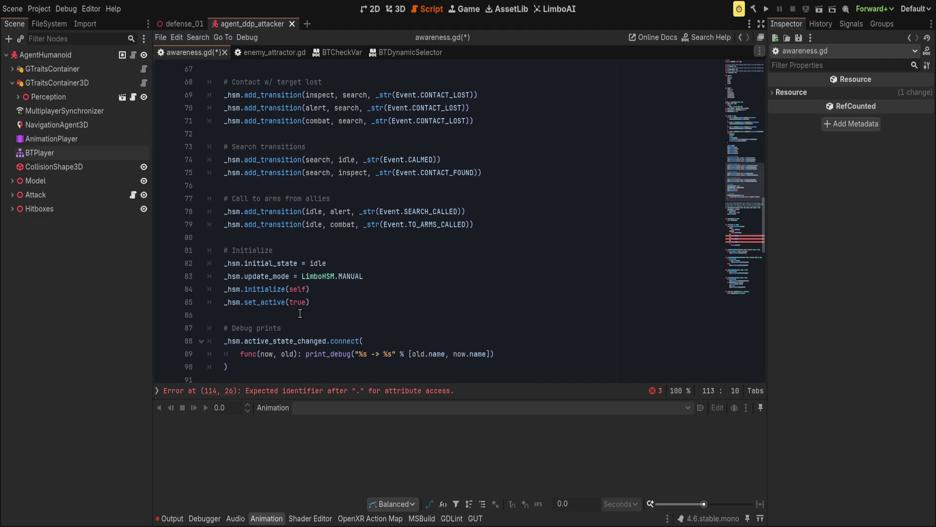
# Step: Select and inspect the "Idle" state name string in _ready()
pyautogui.scroll(13, 300, 313)
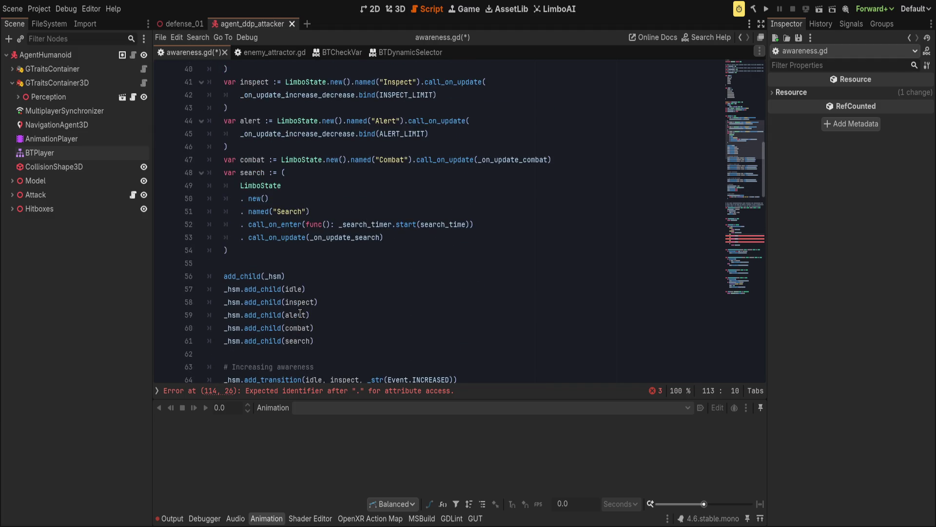
pyautogui.scroll(2, 300, 313)
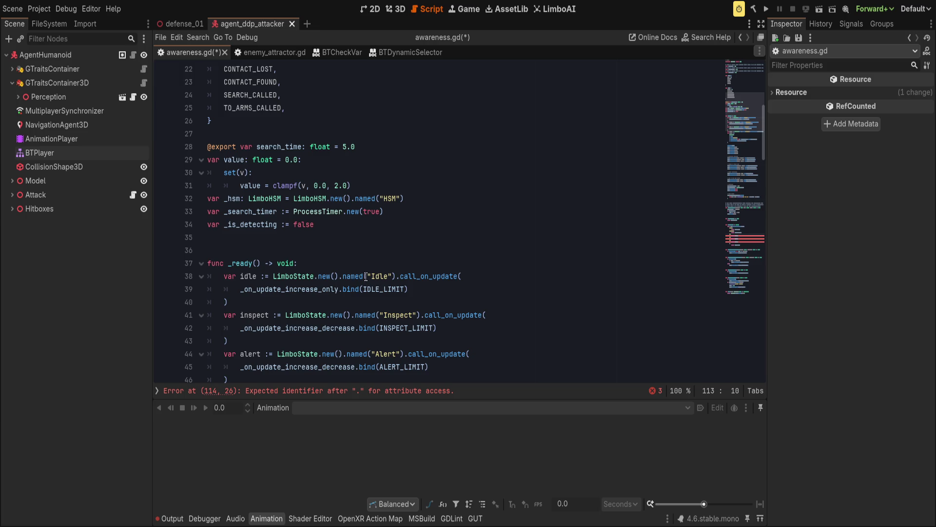
pyautogui.doubleClick(384, 276)
pyautogui.moveTo(384, 275); pyautogui.dragTo(394, 276)
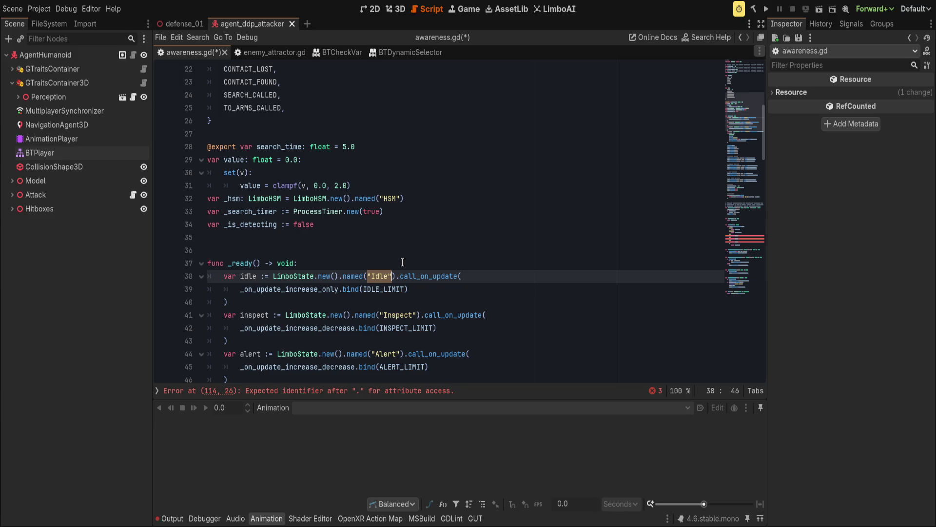
pyautogui.click(406, 264)
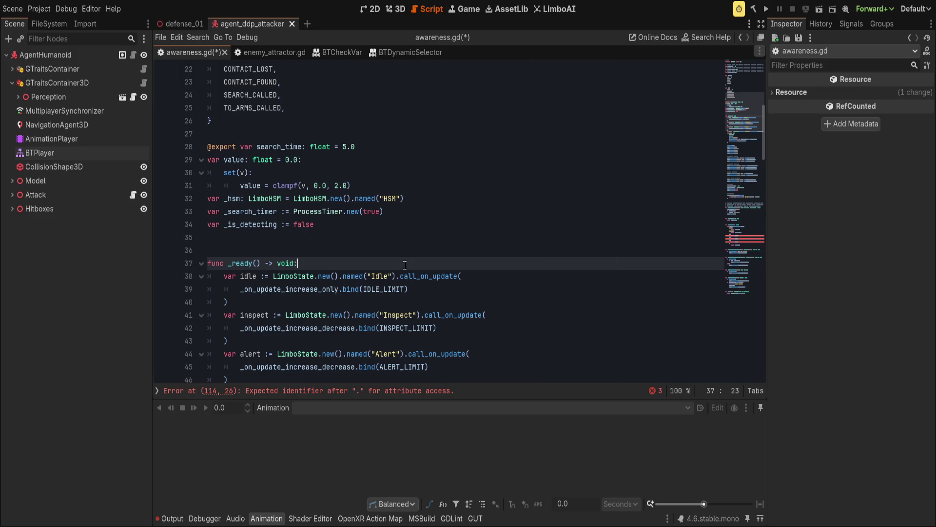
pyautogui.scroll(-20, 405, 264)
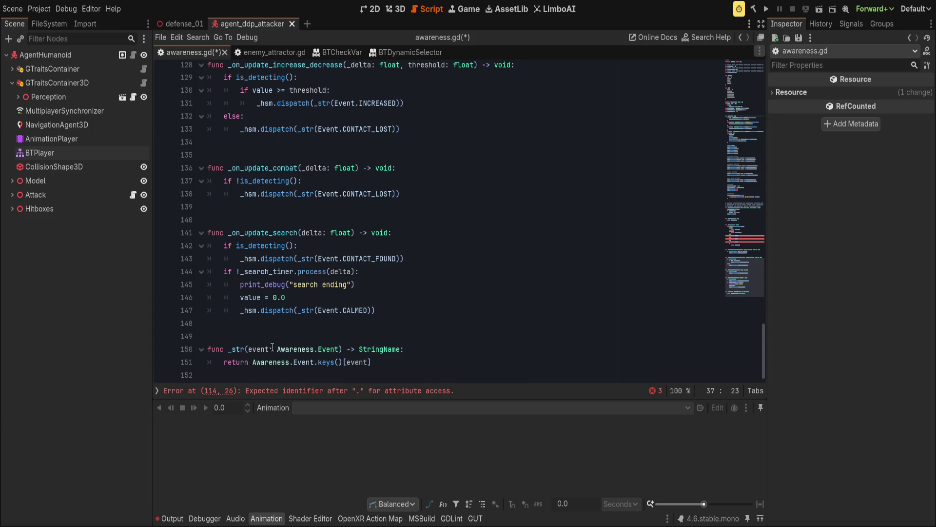
pyautogui.scroll(4, 272, 347)
pyautogui.scroll(-4, 293, 356)
# Step: Check the end of the _str helper, then the "Idle" name in _ready() again
pyautogui.click(299, 366)
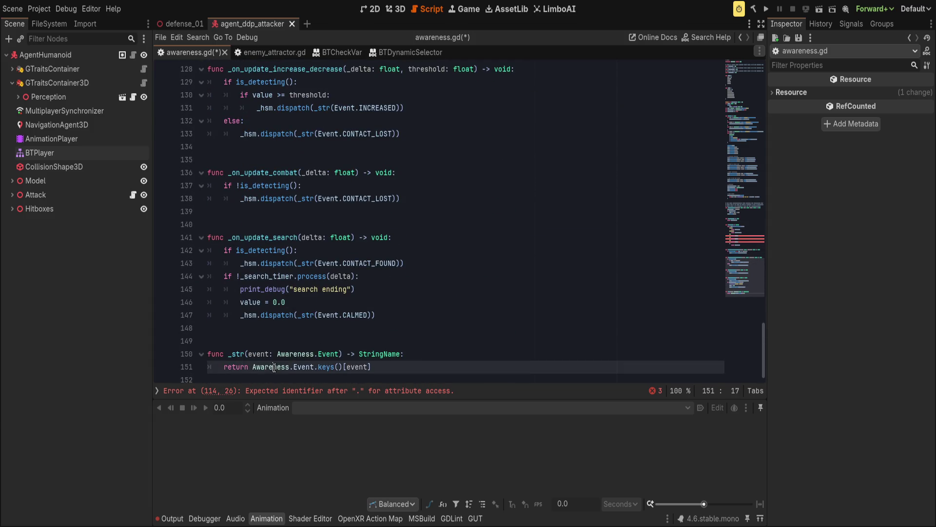
pyautogui.press('End')
pyautogui.scroll(11, 442, 275)
pyautogui.scroll(20, 442, 276)
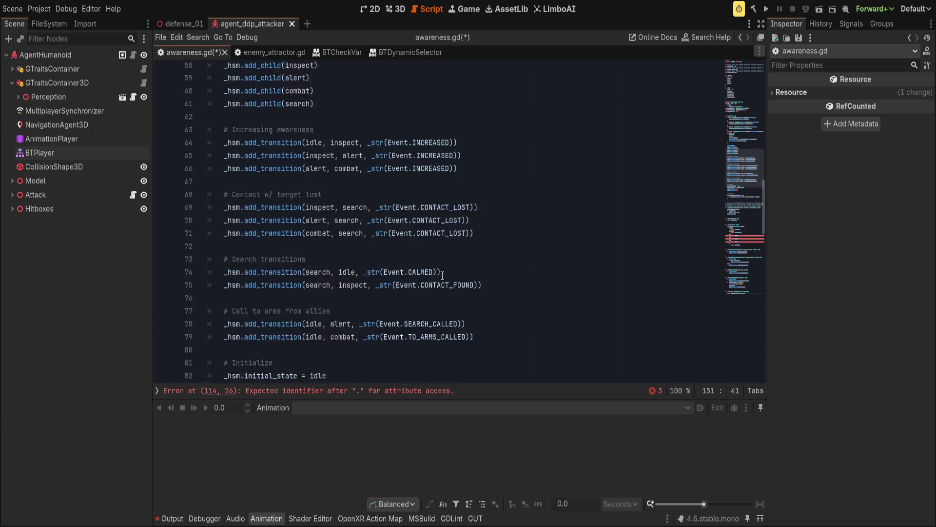
pyautogui.doubleClick(375, 263)
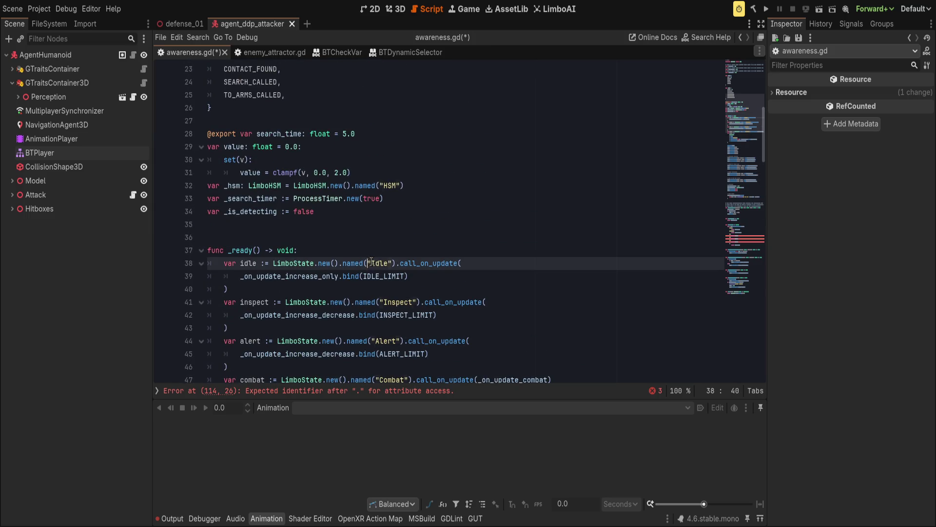
pyautogui.press('Up')
pyautogui.doubleClick(375, 263)
pyautogui.press('Up')
pyautogui.scroll(-7, 754, 163)
pyautogui.scroll(-20, 754, 162)
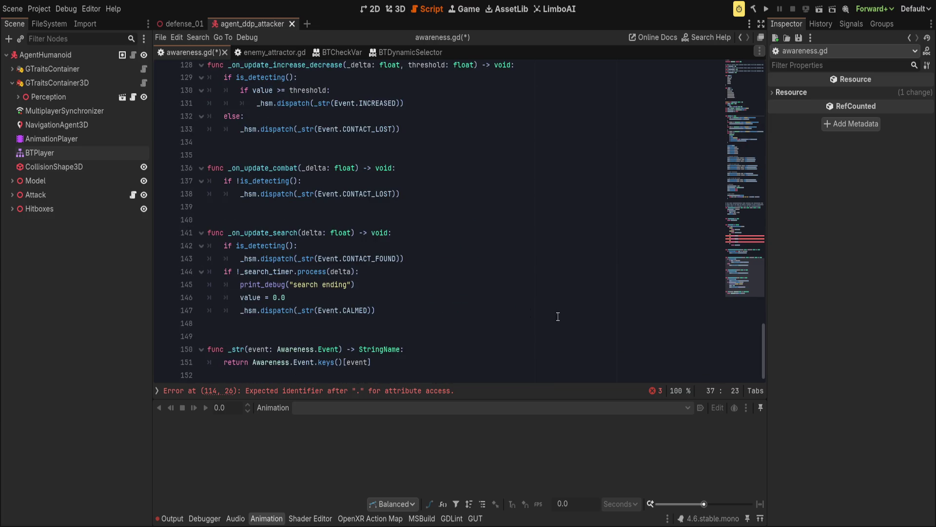
# Step: Insert a blank line above the _str helper at the end of the script
pyautogui.click(473, 326)
pyautogui.press('Return')
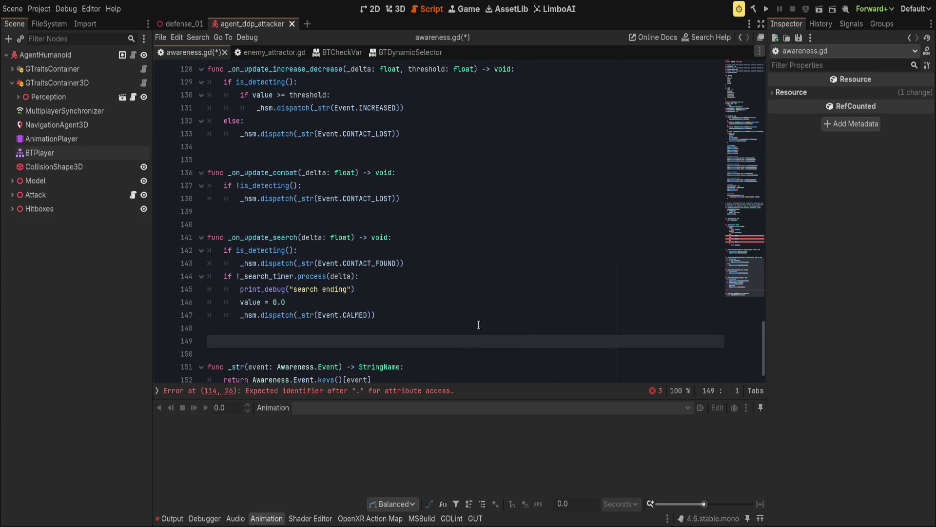
pyautogui.press('Down')
pyautogui.press('Down')
pyautogui.hotkey('ctrl', 'Right')
pyautogui.hotkey('ctrl', 'Right')
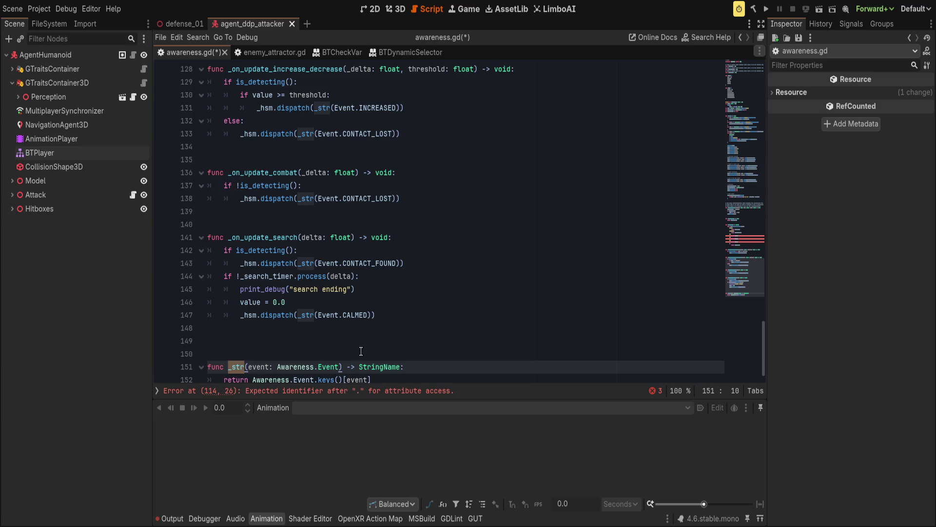
pyautogui.click(298, 341)
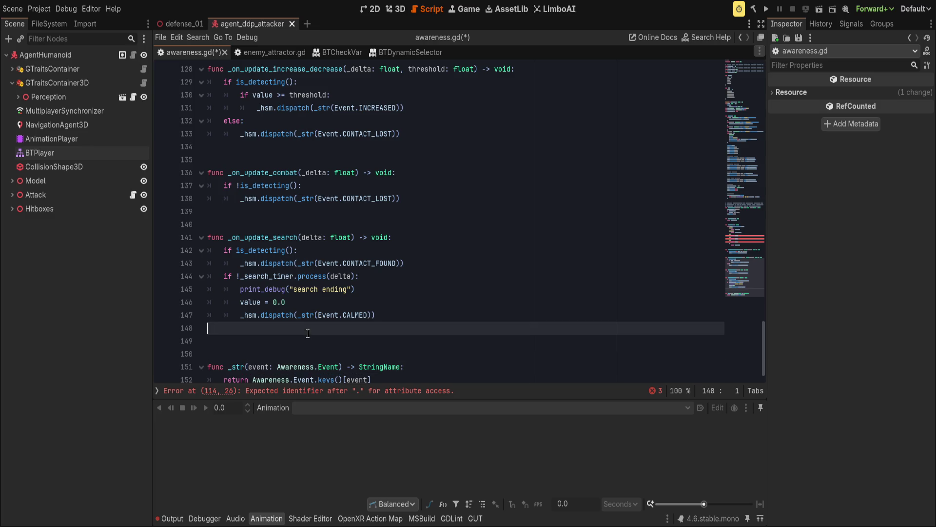
# Step: Write the signature func _event_str(event: Awareness.Status) -> StringName:
pyautogui.scroll(6, 386, 323)
pyautogui.scroll(-6, 386, 322)
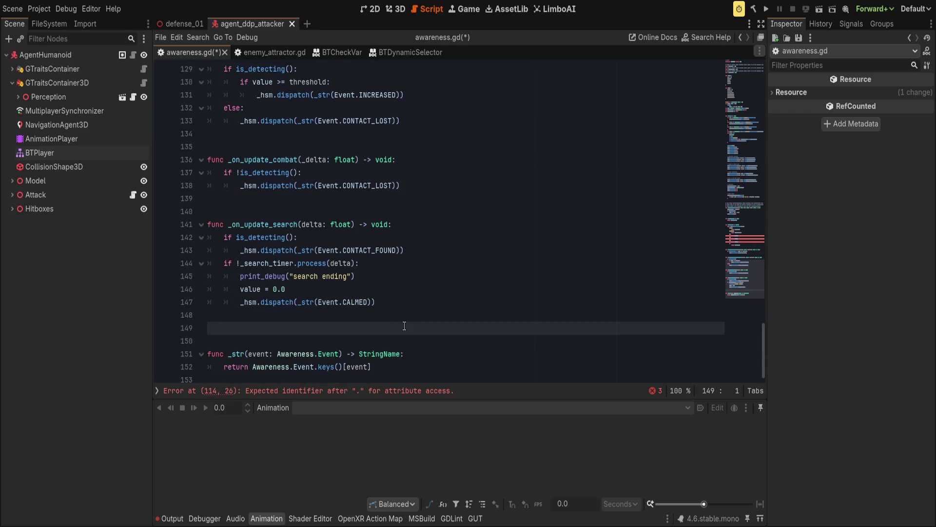
pyautogui.write('func _ev')
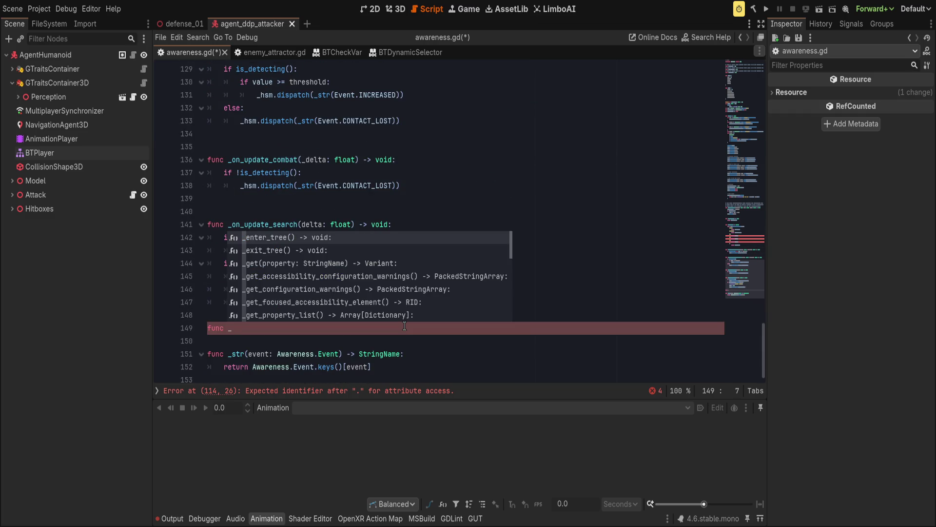
pyautogui.write('ent_str(')
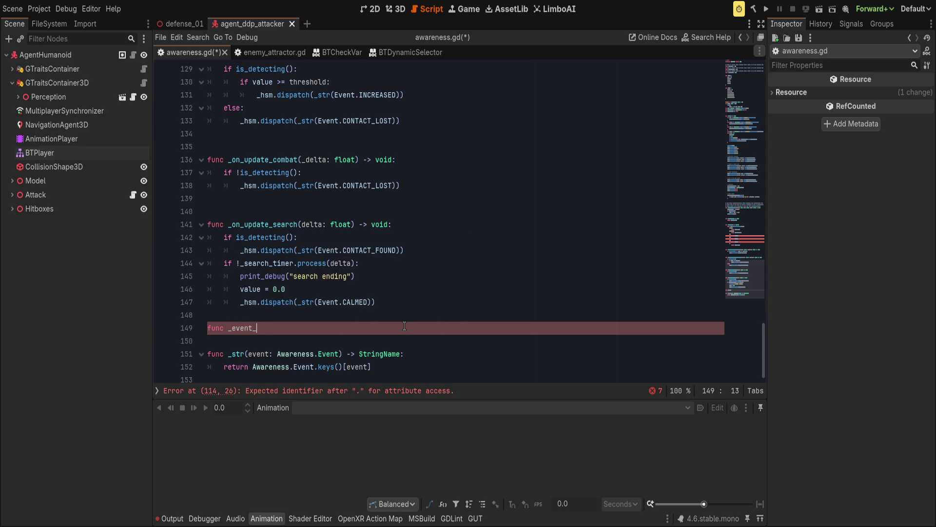
pyautogui.write('event:')
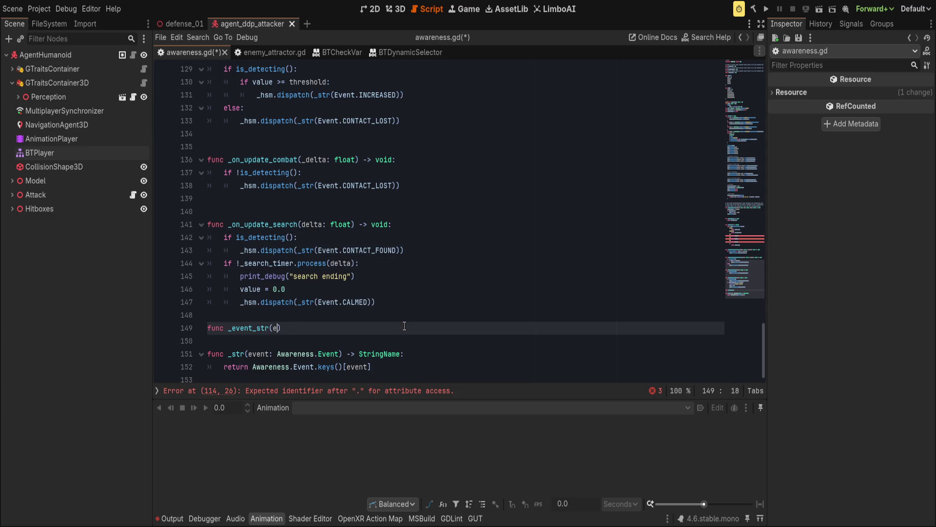
pyautogui.write(' Status')
pyautogui.press('Escape')
pyautogui.hotkey('ctrl', 'BackSpace')
pyautogui.write('Awarene')
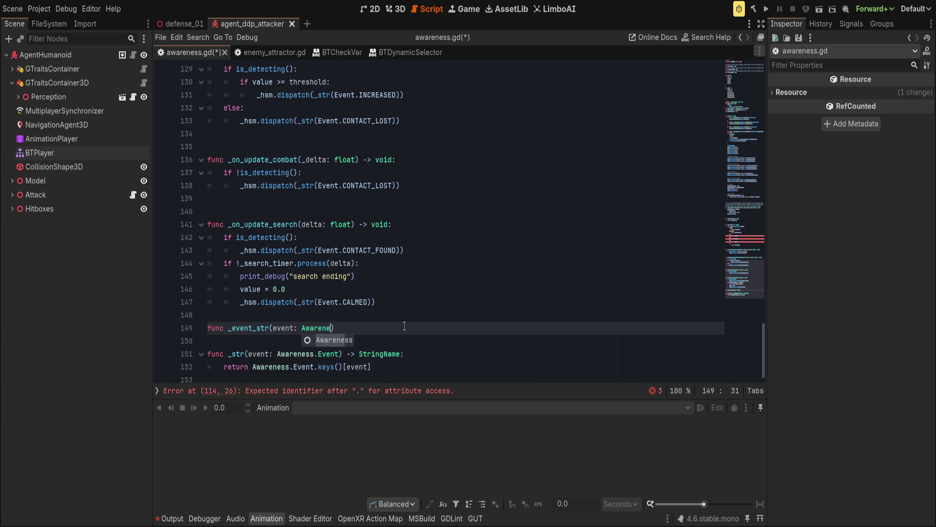
pyautogui.press('Return')
pyautogui.write('.Status) -> S')
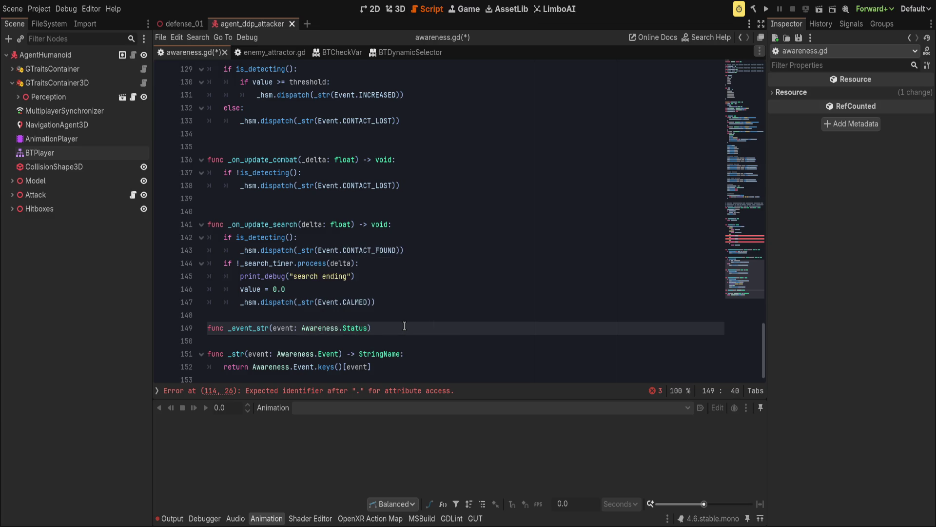
pyautogui.write('tringName:')
pyautogui.press('Return')
# Step: Add the body line return Awareness.Status.keys()[event]
pyautogui.write('return ')
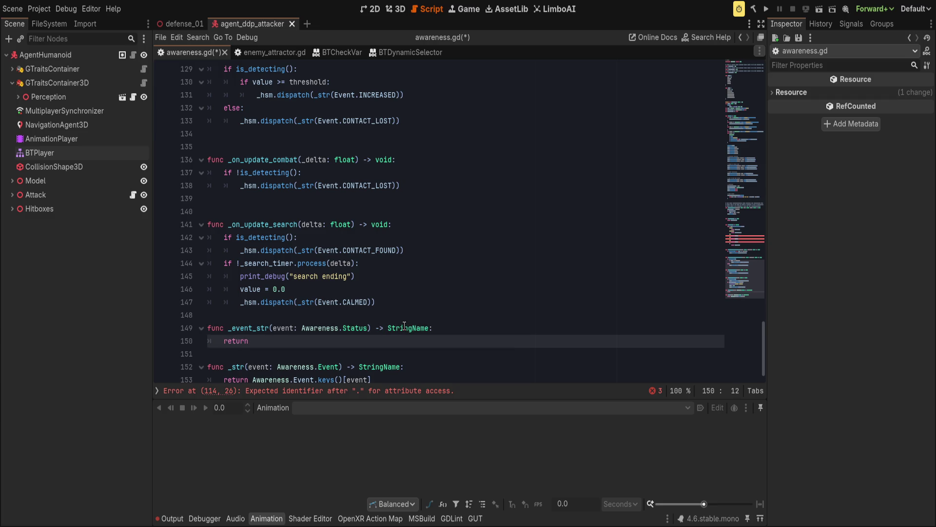
pyautogui.write('Aware')
pyautogui.press('Return')
pyautogui.write('.Status.')
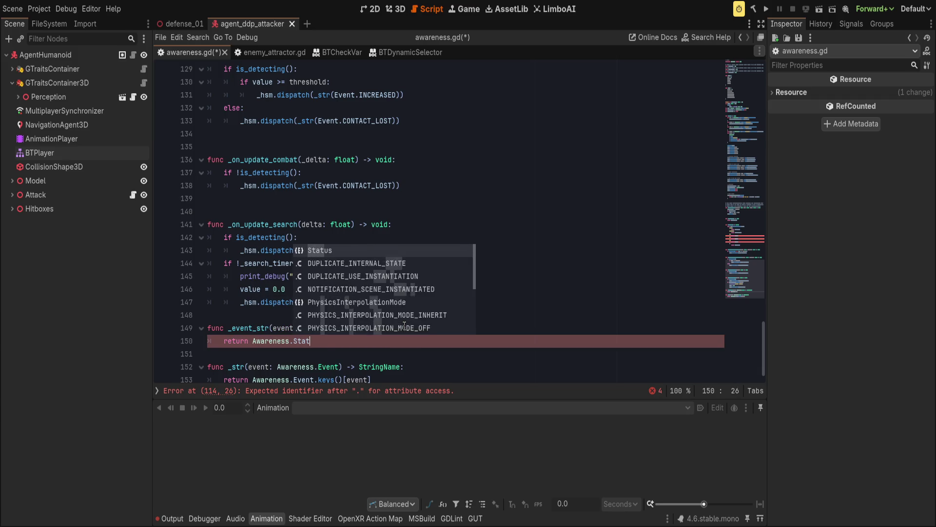
pyautogui.write('key')
pyautogui.press('Return')
pyautogui.write('.')
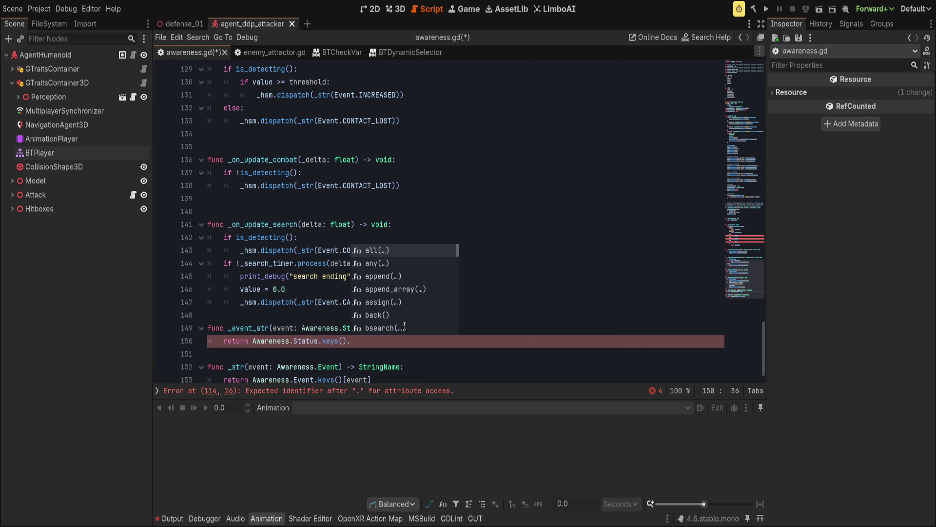
pyautogui.press('BackSpace')
pyautogui.write('[even')
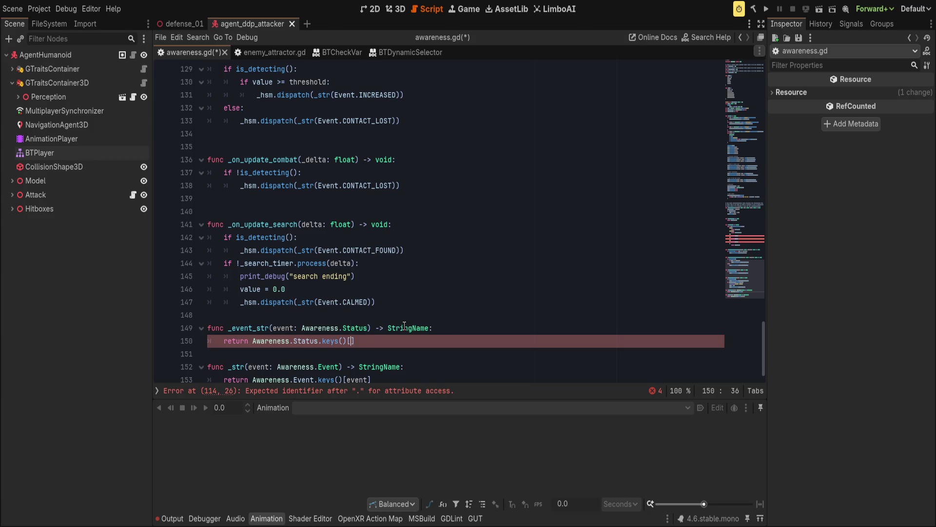
pyautogui.write('t')
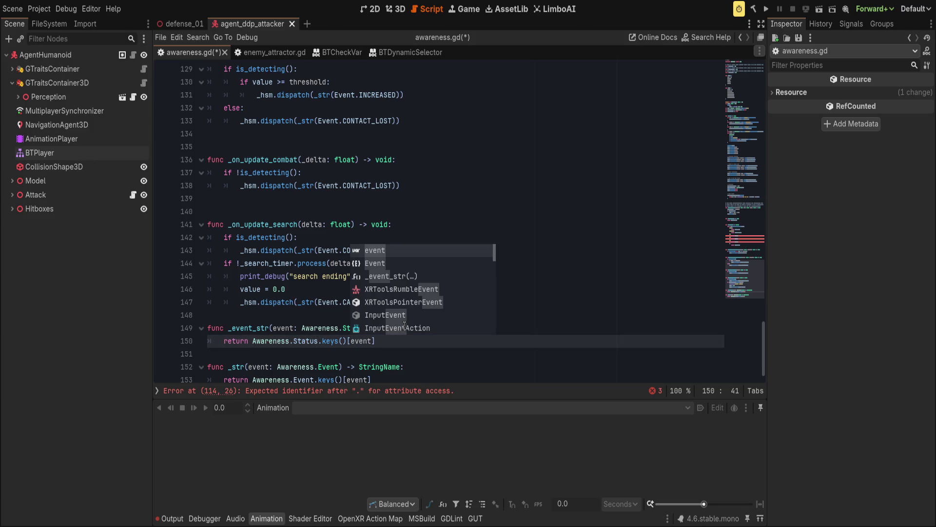
pyautogui.write('].')
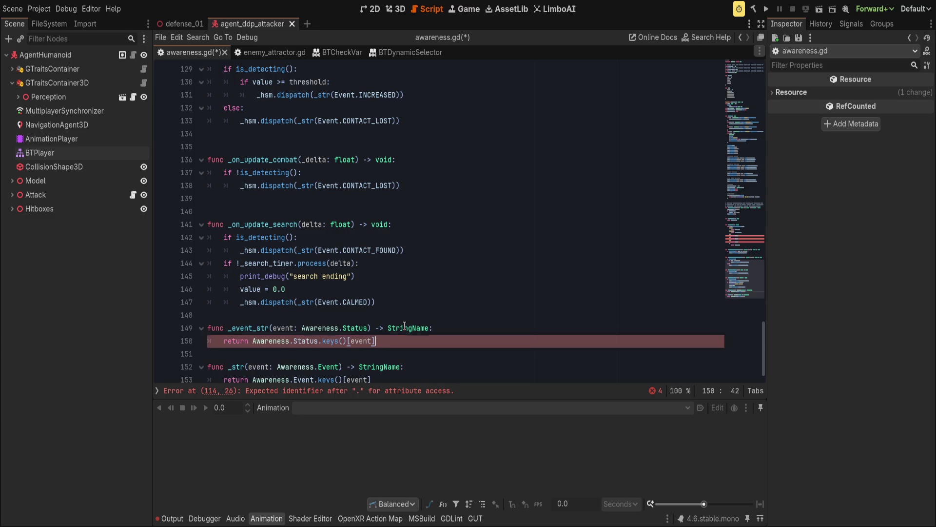
# Step: Rename the parameter to status in the signature and in the keys() index
pyautogui.doubleClick(283, 328)
pyautogui.scroll(-1, 294, 328)
pyautogui.doubleClick(278, 315)
pyautogui.write('value')
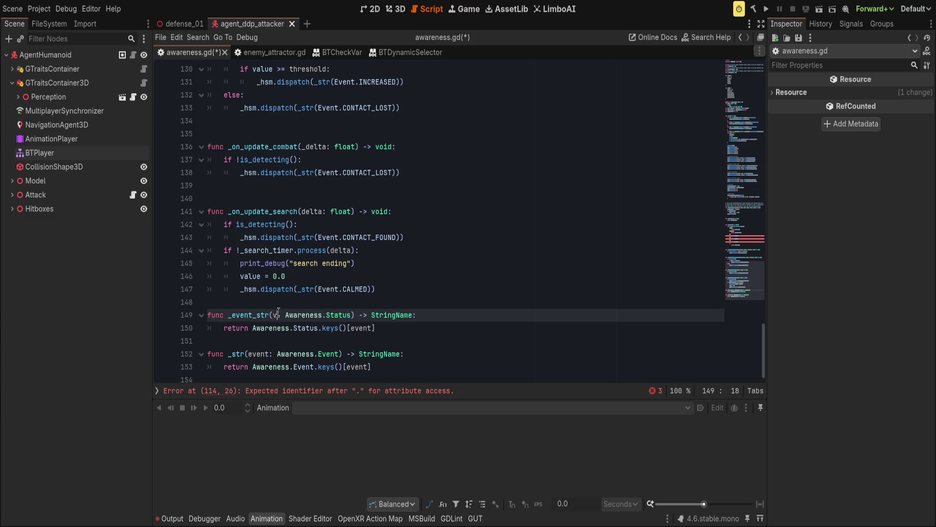
pyautogui.press('BackSpace')
pyautogui.press('BackSpace')
pyautogui.press('BackSpace')
pyautogui.doubleClick(361, 327)
pyautogui.write('v')
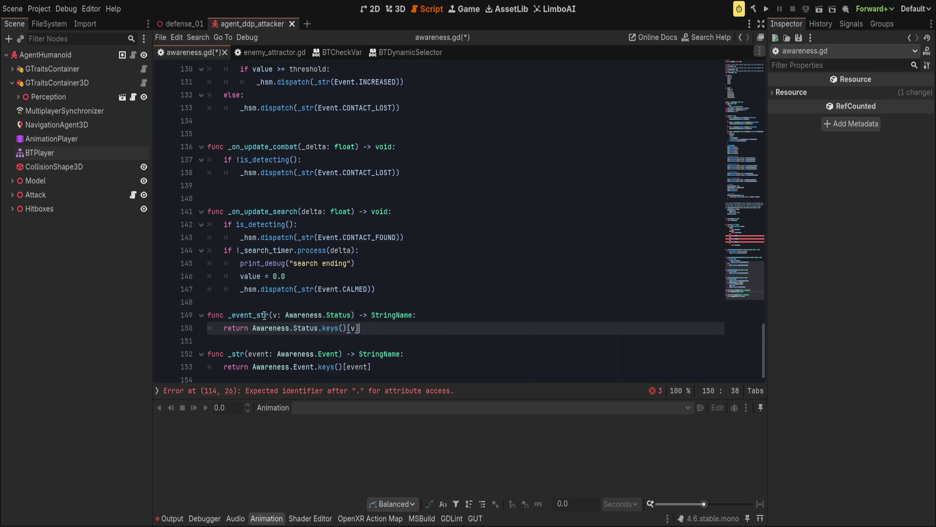
pyautogui.click(274, 315)
pyautogui.press('Delete')
pyautogui.write('status')
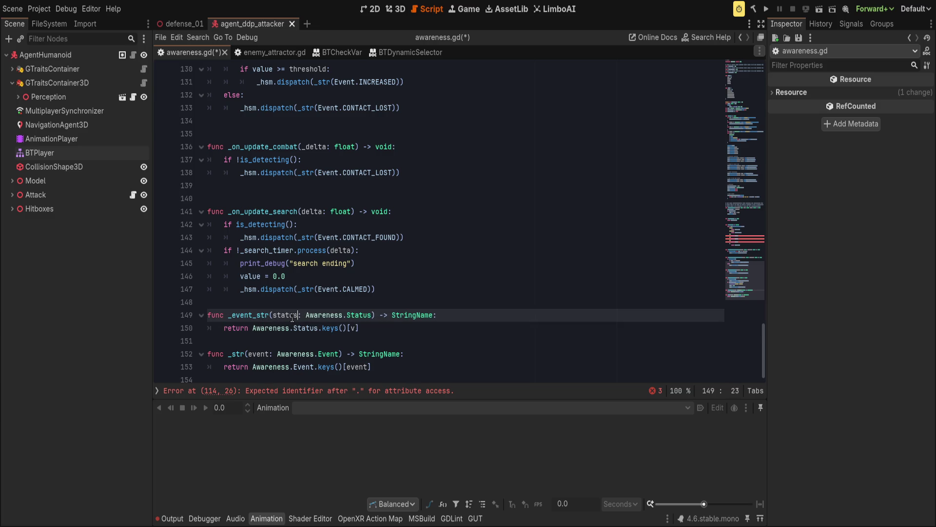
pyautogui.doubleClick(287, 316)
pyautogui.hotkey('ctrl', 'c')
pyautogui.doubleClick(351, 328)
pyautogui.hotkey('ctrl', 'v')
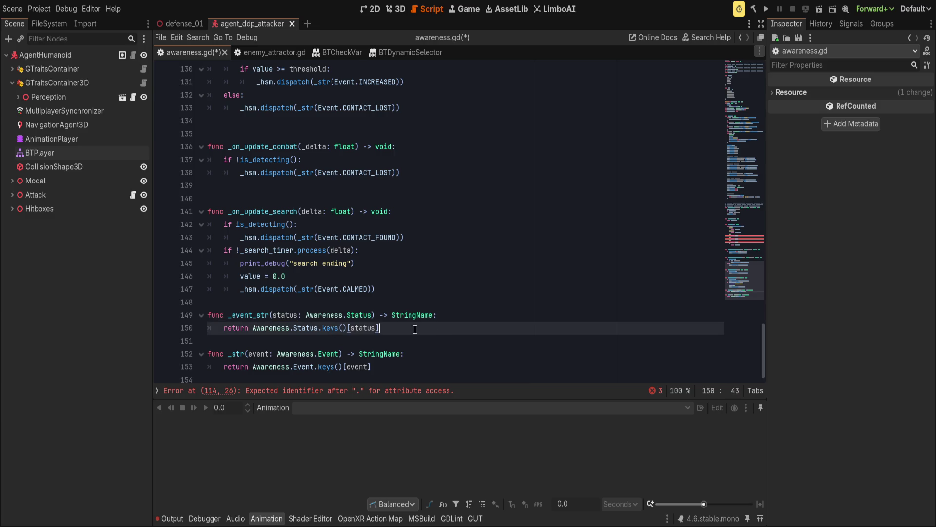
# Step: Select the _str function name on line 152 and search for its occurrences
pyautogui.scroll(1, 286, 332)
pyautogui.scroll(-1, 288, 342)
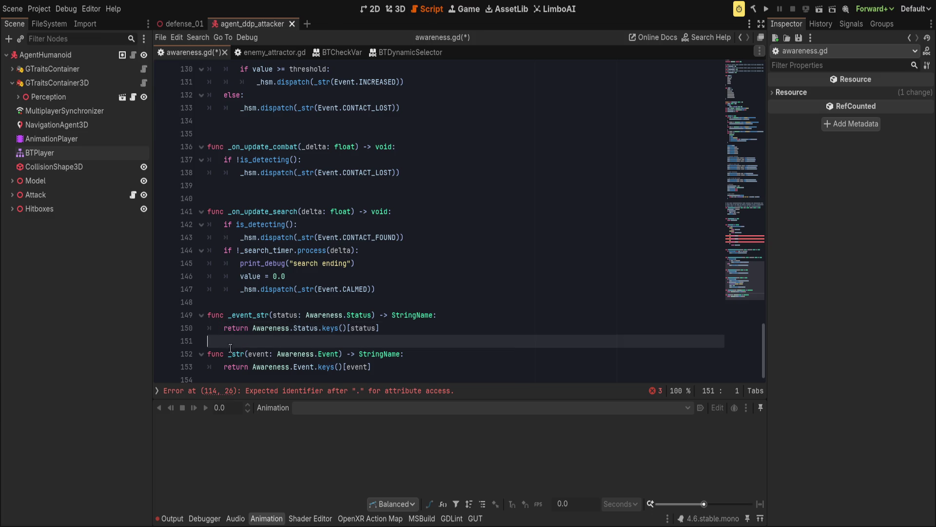
pyautogui.doubleClick(236, 354)
pyautogui.hotkey('ctrl', 'r')
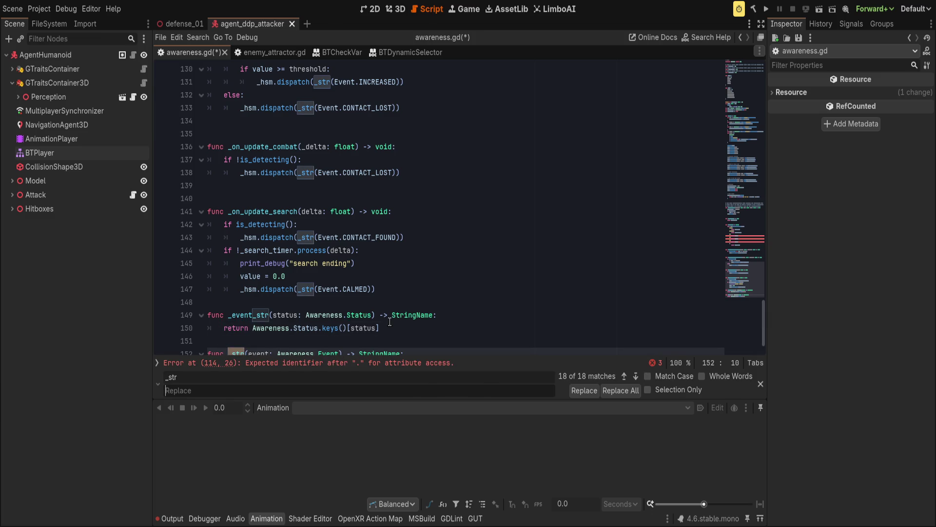
# Step: Rename the helper on line 149 to _status_str
pyautogui.press('Escape')
pyautogui.click(256, 315)
pyautogui.press('BackSpace')
pyautogui.press('BackSpace')
pyautogui.press('BackSpace')
pyautogui.write('status_')
# Step: Replace every _str with _event_str using Match Case and Whole Words
pyautogui.doubleClick(239, 353)
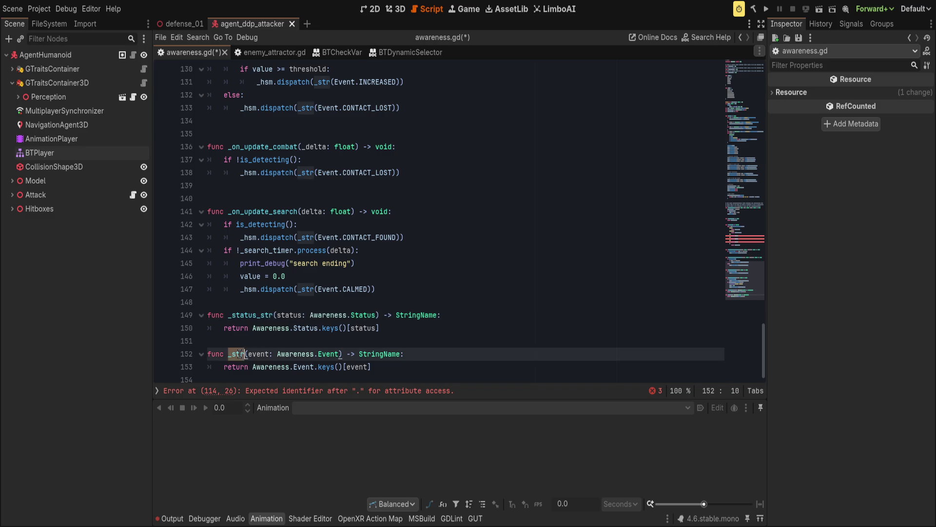
pyautogui.hotkey('ctrl', 'r')
pyautogui.write('_event')
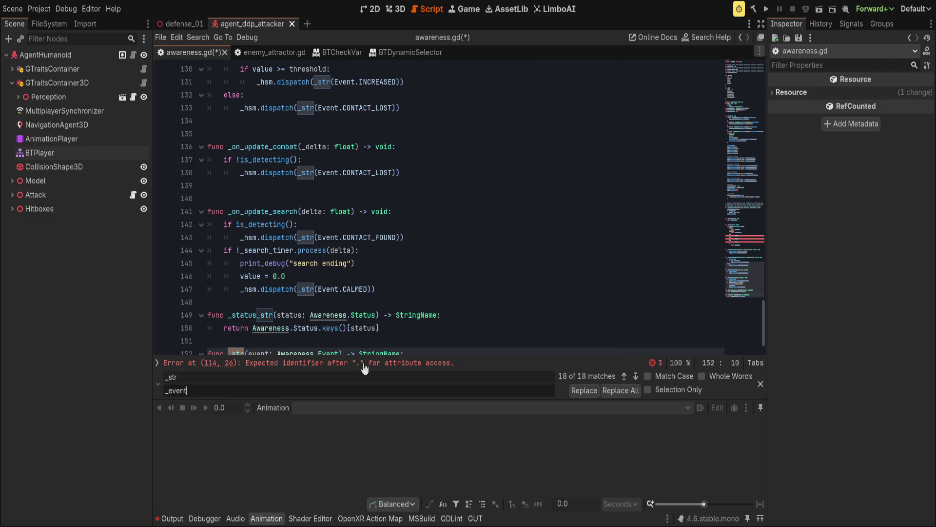
pyautogui.click(647, 376)
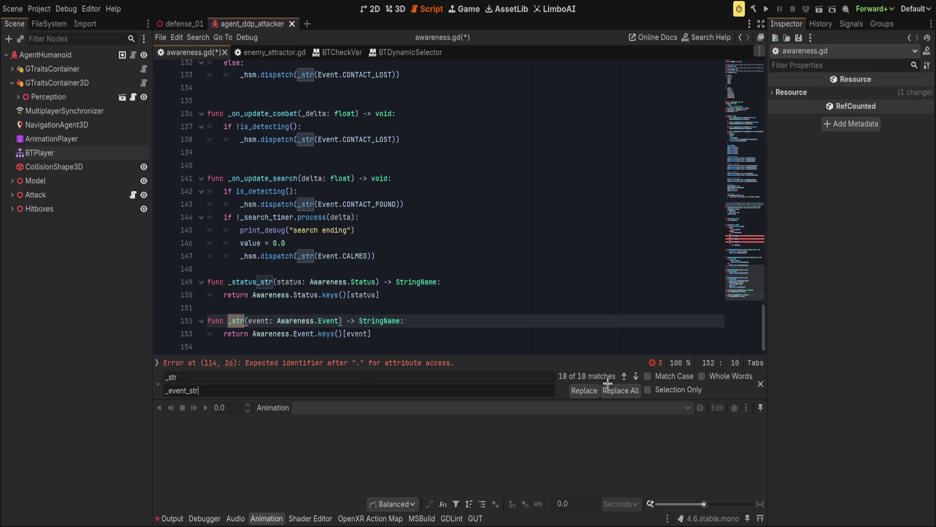
pyautogui.click(702, 376)
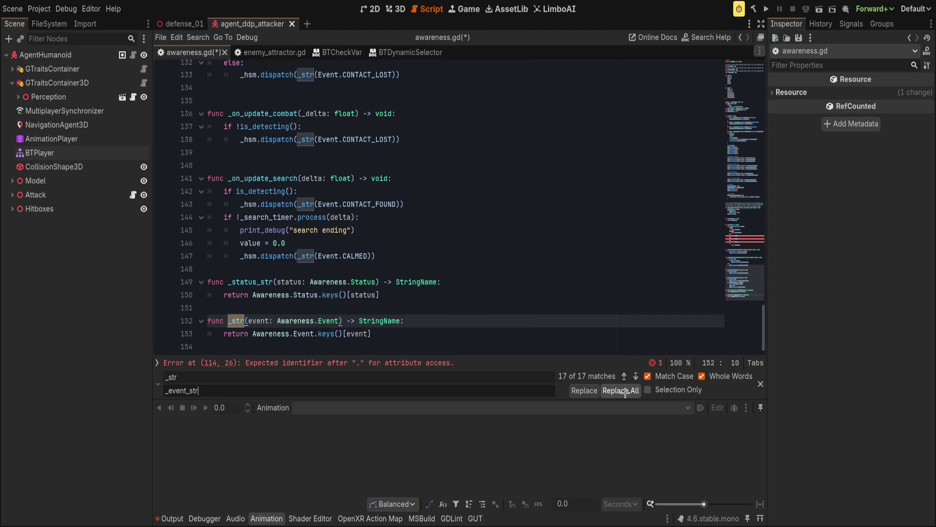
pyautogui.click(624, 393)
pyautogui.click(565, 341)
pyautogui.press('Escape')
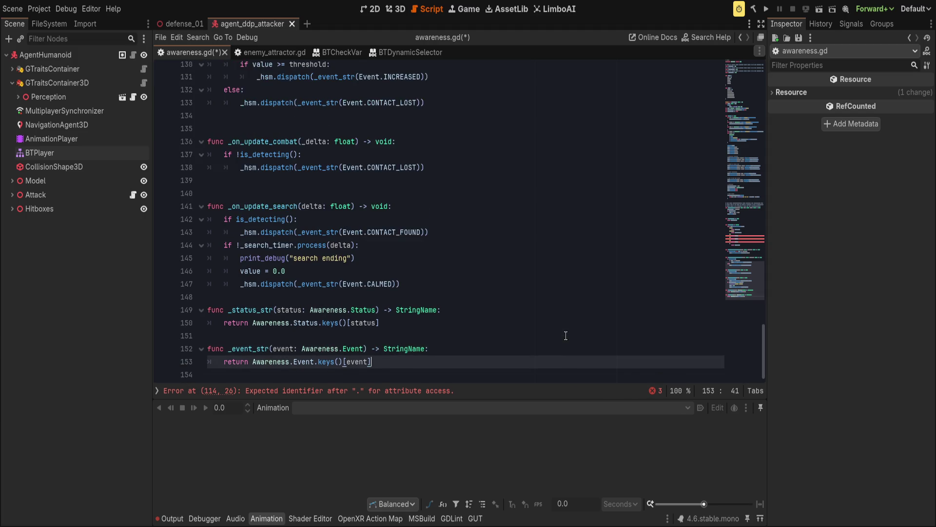
# Step: Scroll back up to the _ready() function and place the caret on its line
pyautogui.scroll(2, 468, 328)
pyautogui.scroll(10, 470, 330)
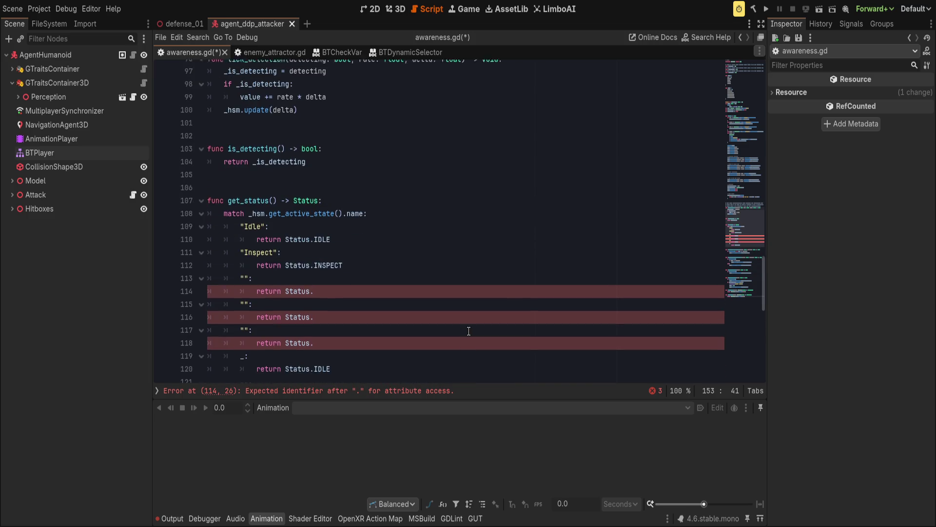
pyautogui.scroll(8, 468, 333)
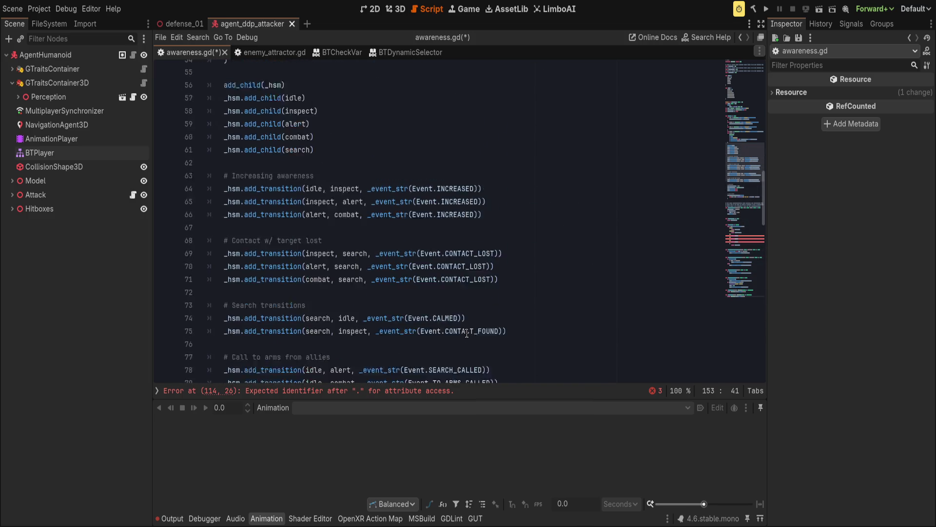
pyautogui.scroll(5, 462, 327)
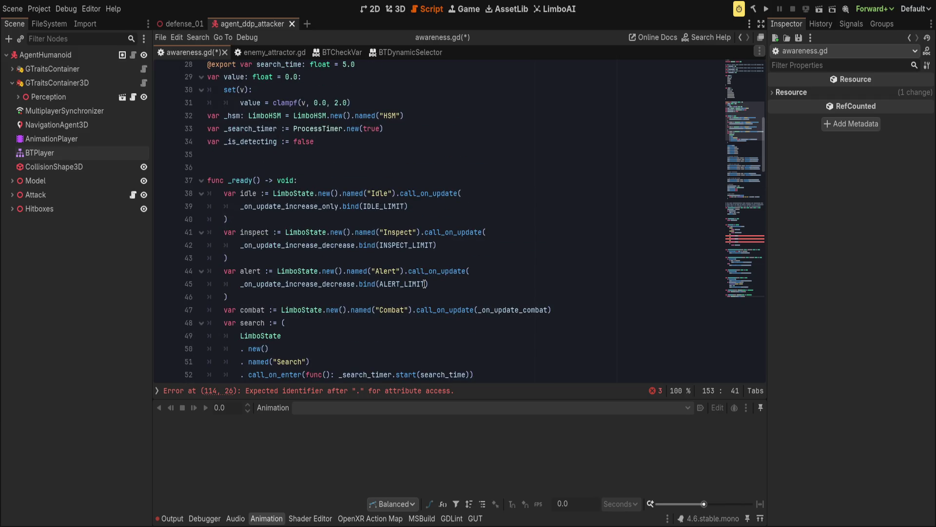
pyautogui.scroll(3, 422, 277)
pyautogui.moveTo(368, 270); pyautogui.dragTo(393, 270)
pyautogui.click(400, 262)
# Step: Insert a first line in _ready() calling _status_str(Status.IDLE).to_camel_case()
pyautogui.press('Return')
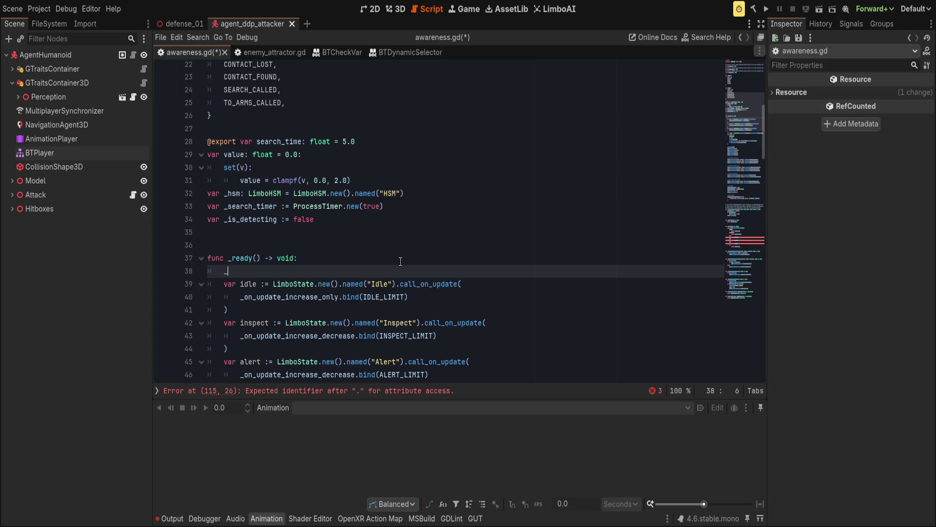
pyautogui.write('status_str(')
pyautogui.press('Return')
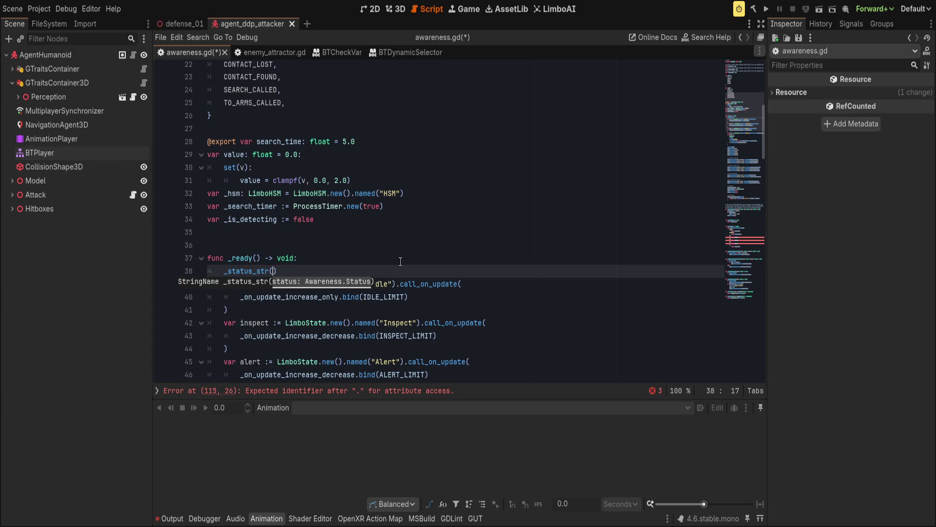
pyautogui.write('Status.IDLE,')
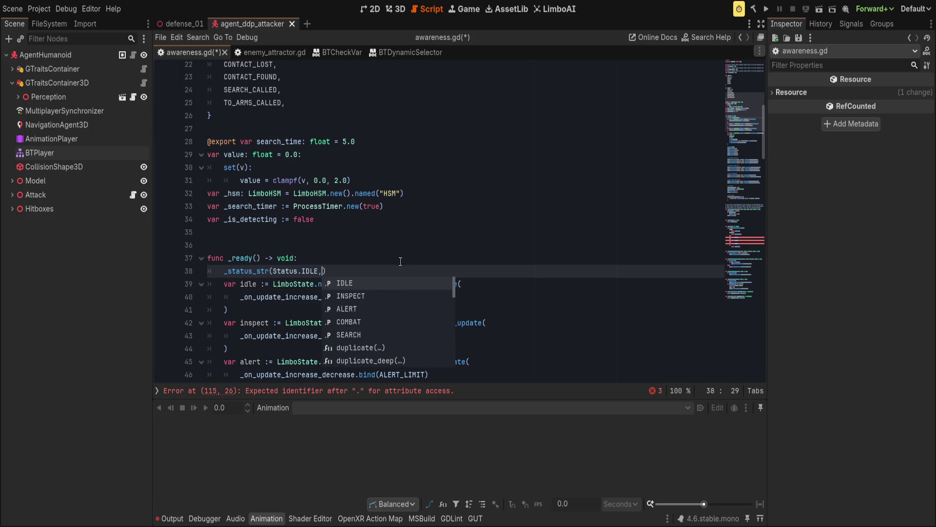
pyautogui.press('Escape')
pyautogui.press('Right')
pyautogui.write('.')
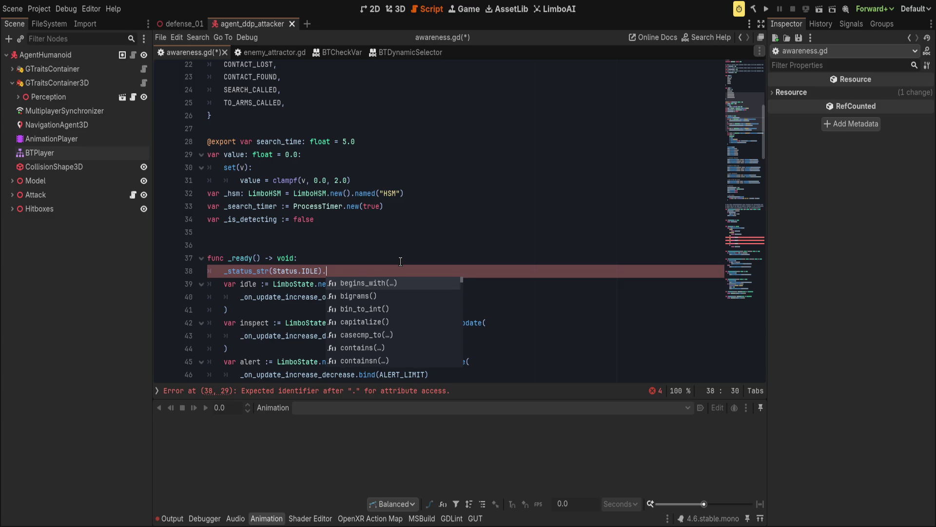
pyautogui.write('cas')
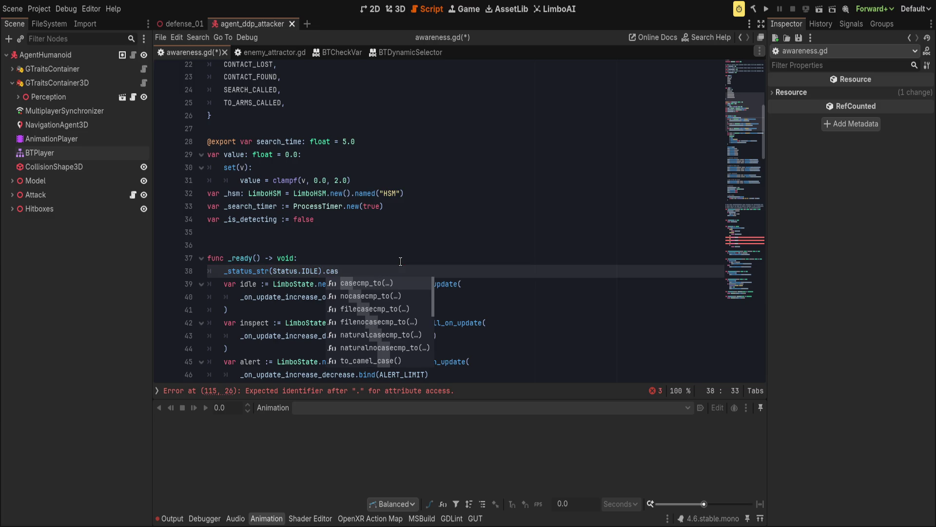
pyautogui.press('BackSpace')
pyautogui.press('BackSpace')
pyautogui.press('BackSpace')
pyautogui.write('to_ca')
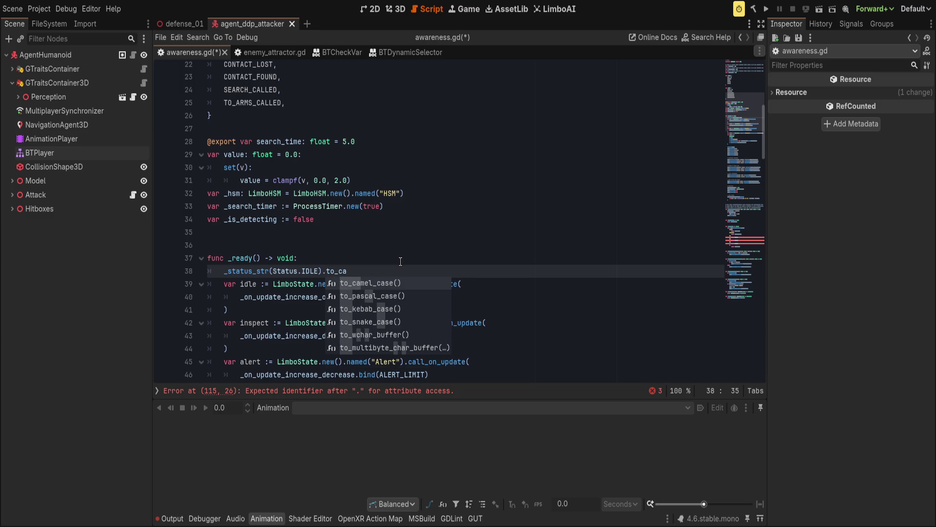
pyautogui.press('Return')
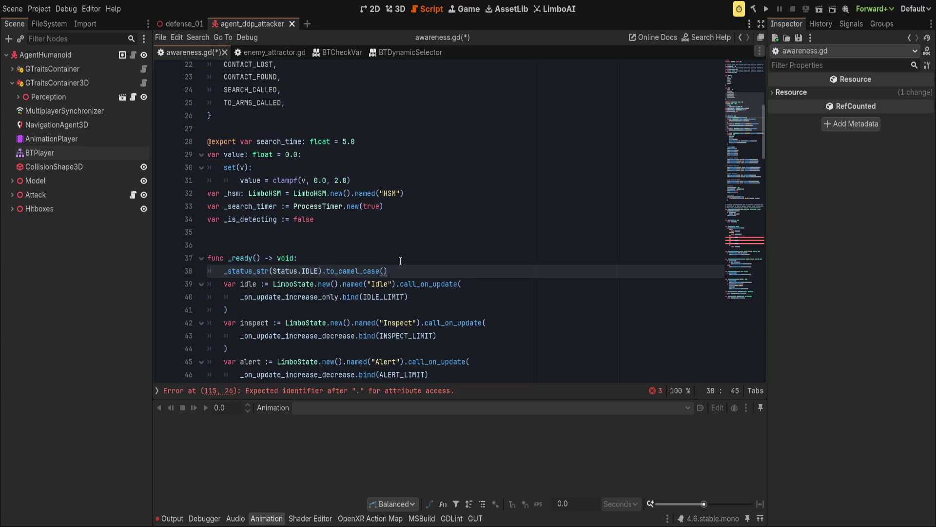
# Step: Change that line's to_camel_case() call to to_pascal_case() and clear the selection
pyautogui.click(399, 260)
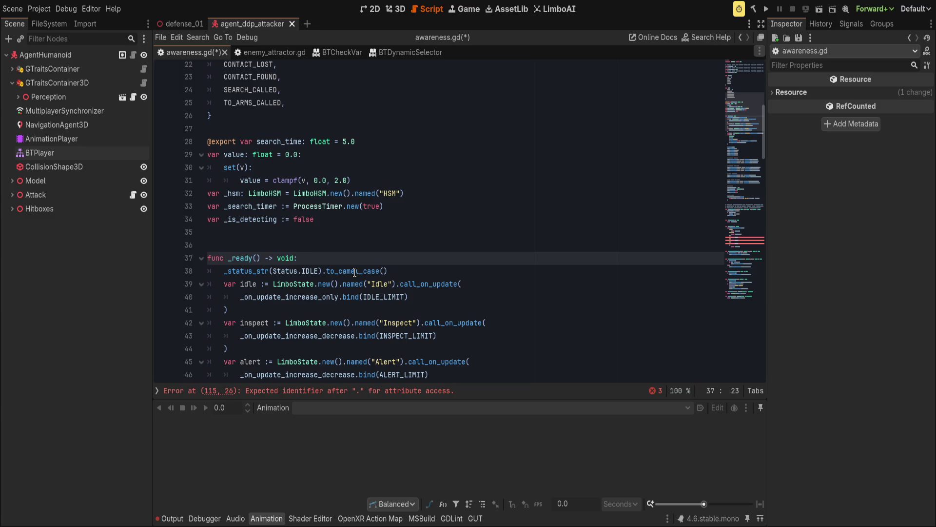
pyautogui.moveTo(327, 270); pyautogui.dragTo(420, 265)
pyautogui.write('to_')
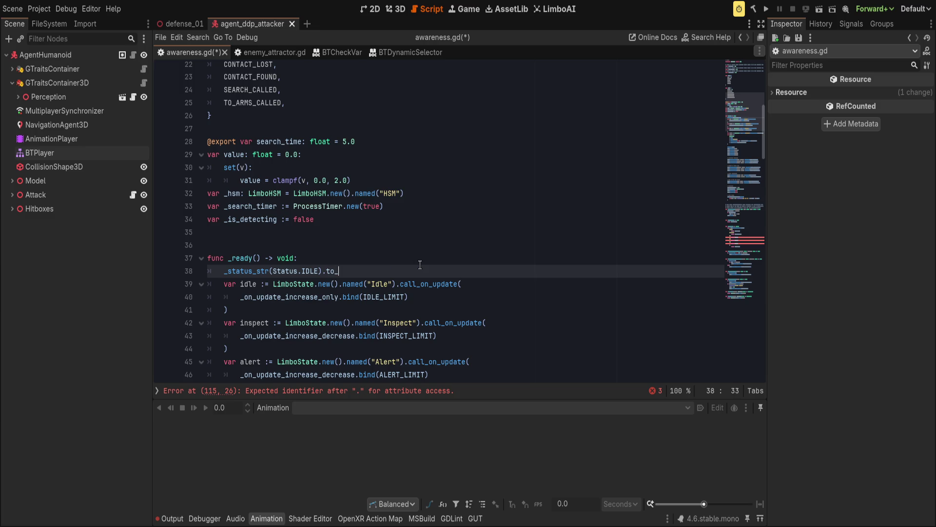
pyautogui.scroll(-2, 410, 308)
pyautogui.scroll(-2, 411, 314)
pyautogui.click(412, 314)
pyautogui.hotkey('ctrl', 'shift', 'Left')
pyautogui.hotkey('ctrl', 'shift', 'Left')
pyautogui.hotkey('ctrl', 'shift', 'Left')
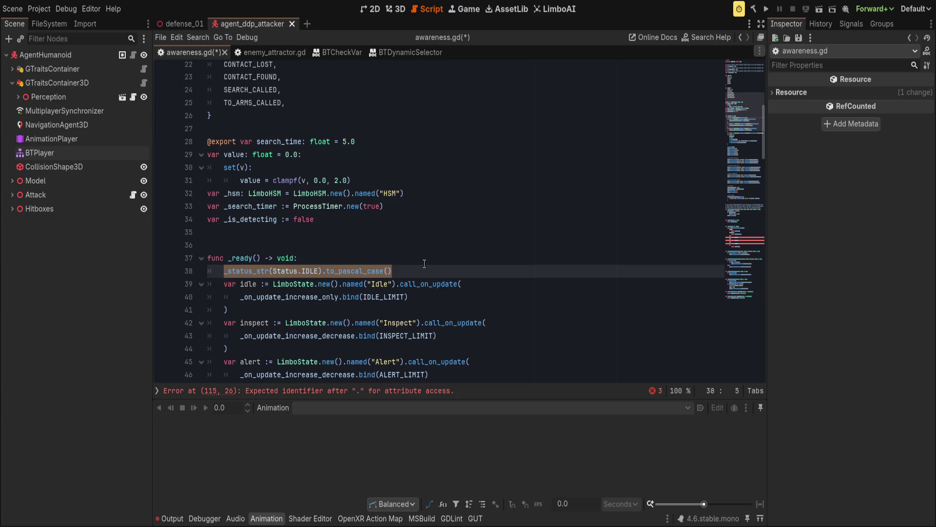
pyautogui.press('Left')
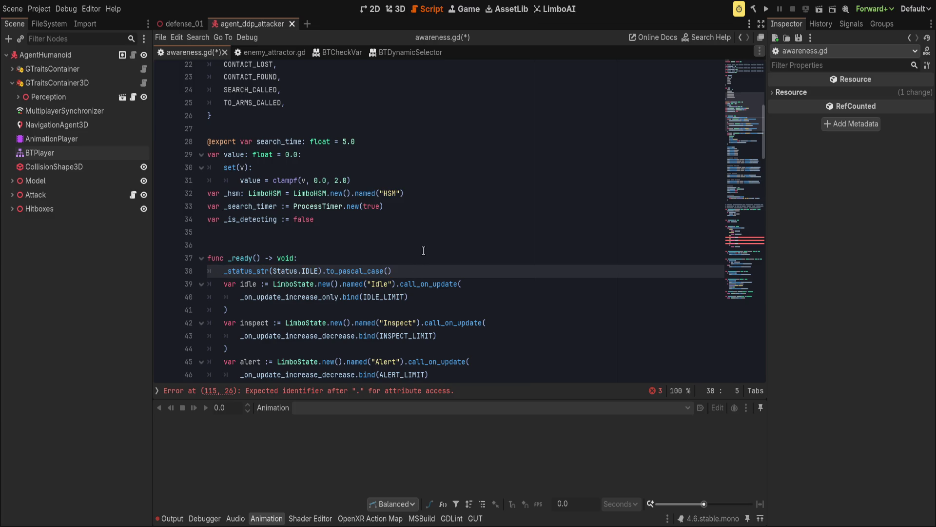
pyautogui.scroll(-4, 423, 250)
pyautogui.scroll(2, 441, 255)
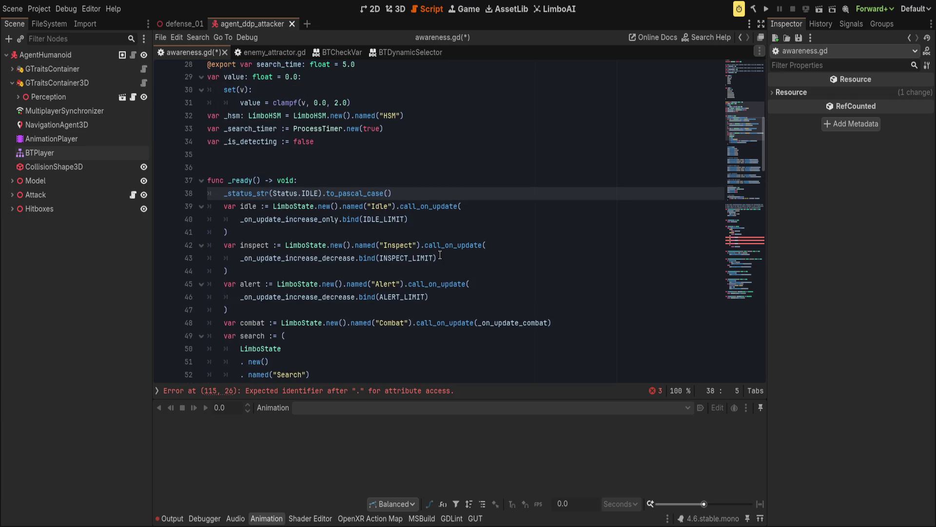
# Step: Declare idle_name and inspect_name, inspect_name as _status_str(Status.INSPECT).to_pascal_case()
pyautogui.write('var v')
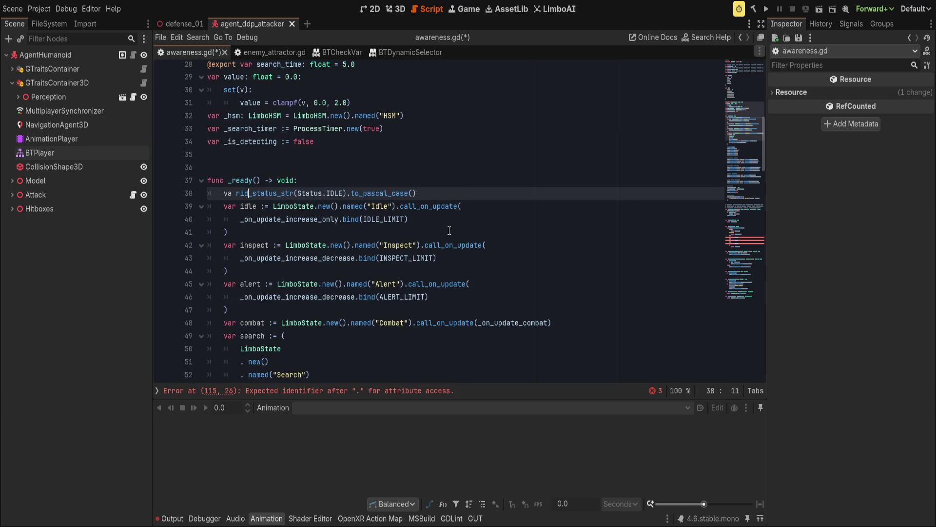
pyautogui.press('BackSpace')
pyautogui.write('idle_name ')
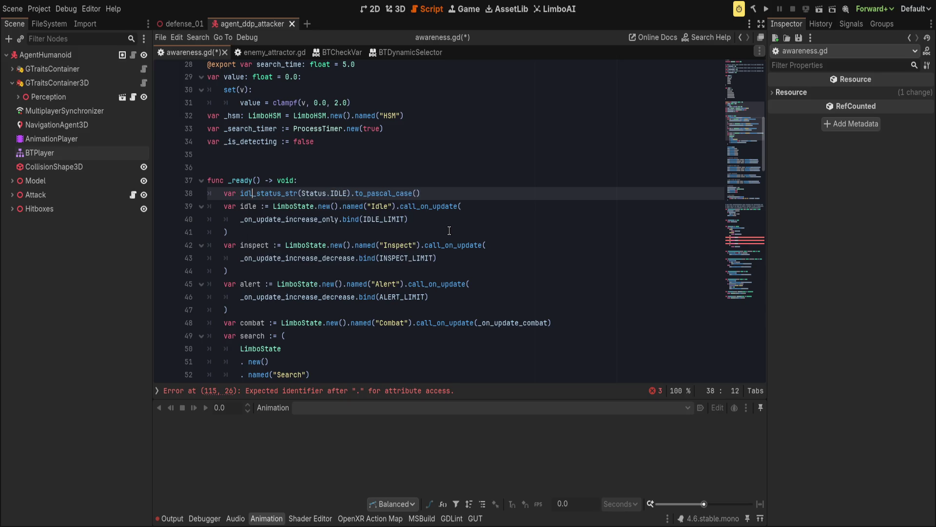
pyautogui.write('=')
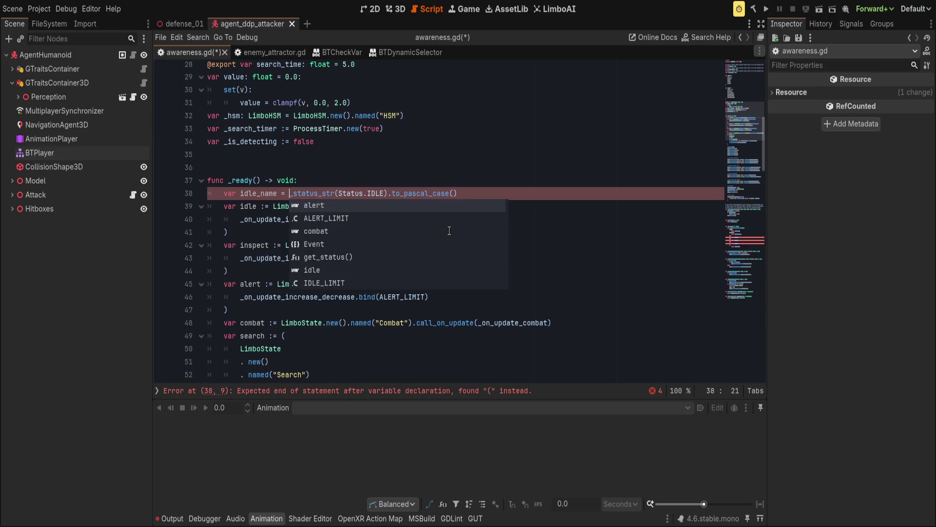
pyautogui.hotkey('ctrl', 'Return')
pyautogui.write('var inspect_')
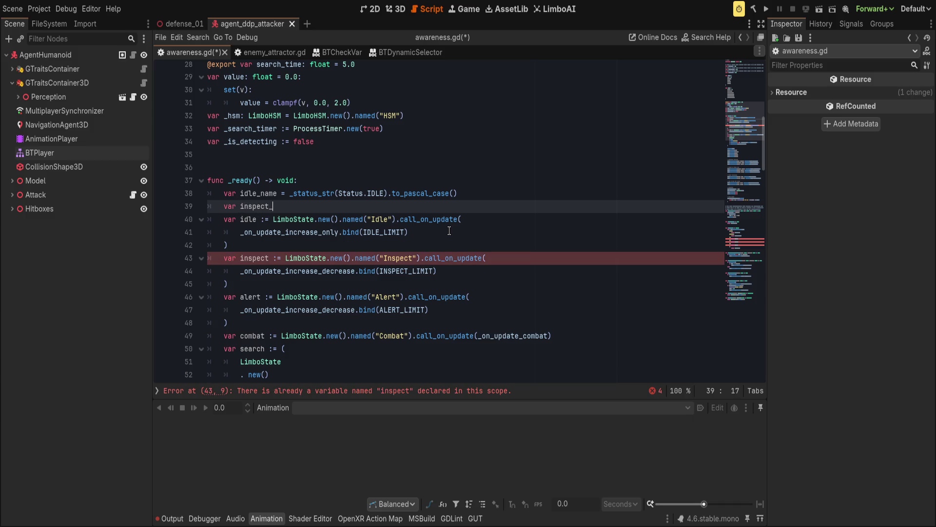
pyautogui.press('BackSpace')
pyautogui.write('name = _s')
pyautogui.press('Return')
pyautogui.write('Status.I')
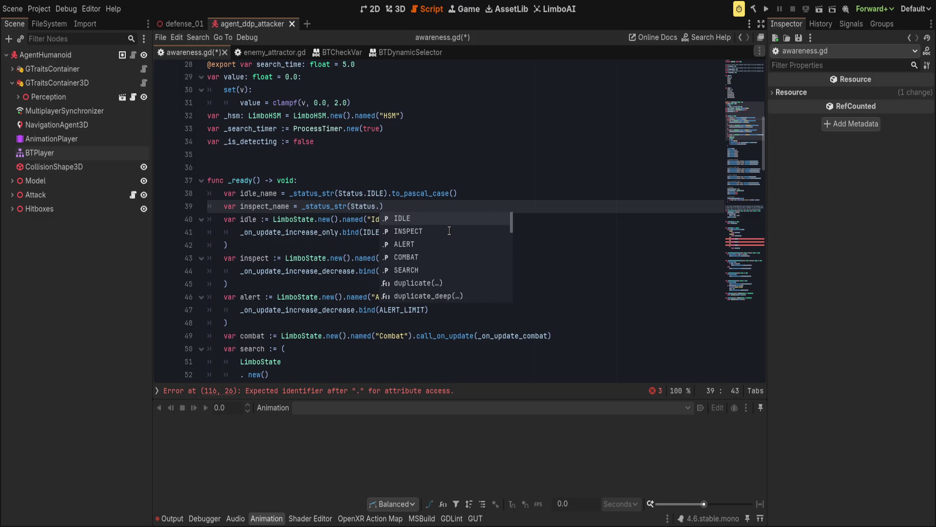
pyautogui.press('Down')
pyautogui.press('Return')
pyautogui.write(').to_pas')
pyautogui.press('Return')
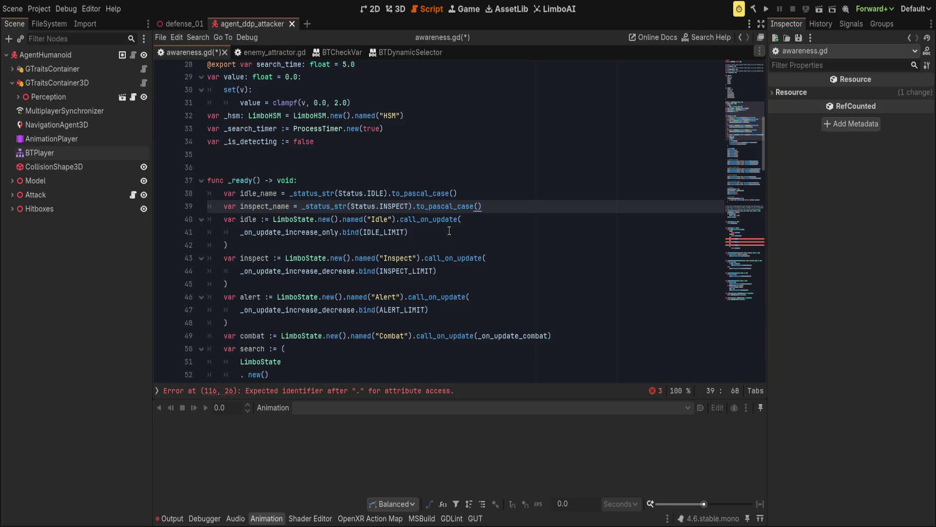
# Step: Declare alert_name, combat_name and search_name from Status.ALERT, COMBAT and SEARCH via to_pascal_case()
pyautogui.press('Return')
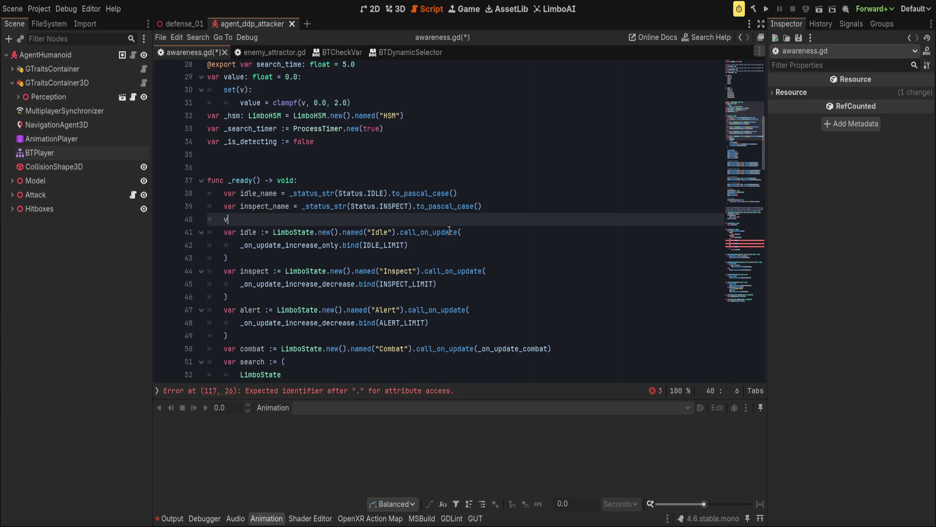
pyautogui.write('lert_name = _stat')
pyautogui.press('Return')
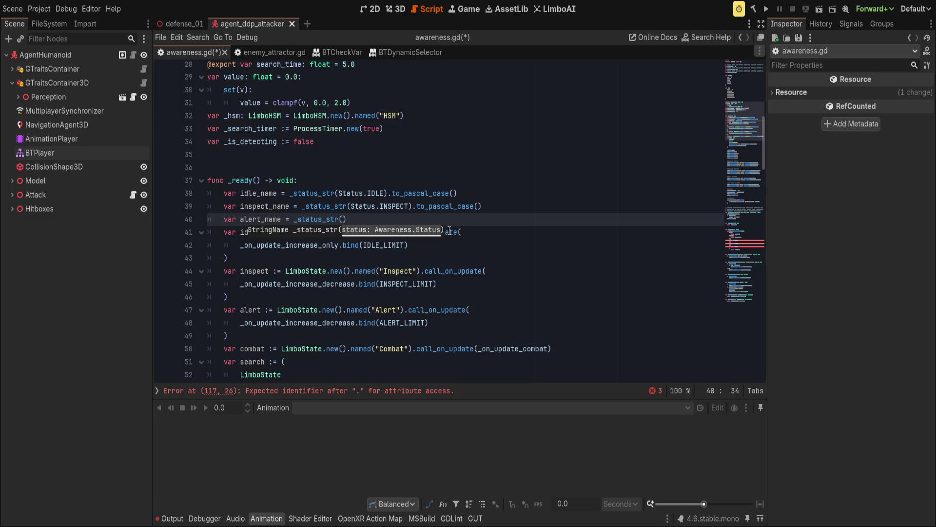
pyautogui.write('tatus.')
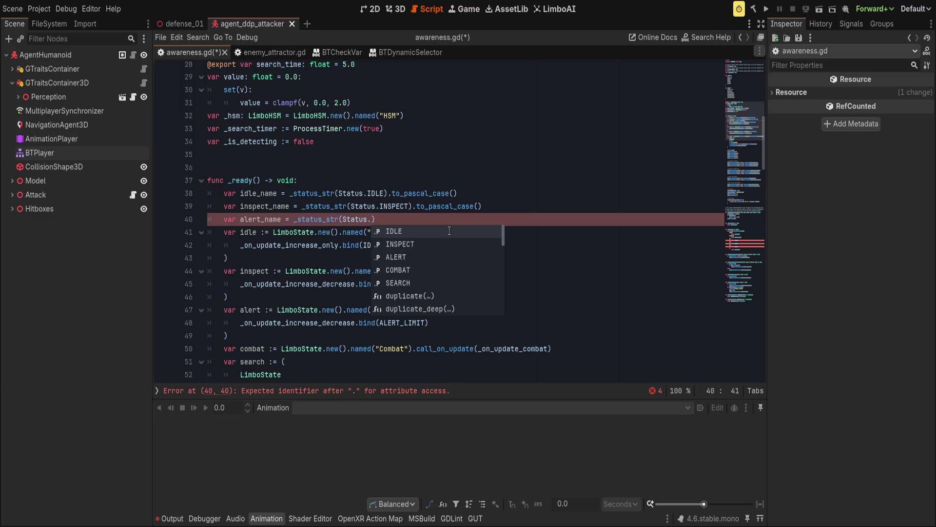
pyautogui.write('Al')
pyautogui.press('Return')
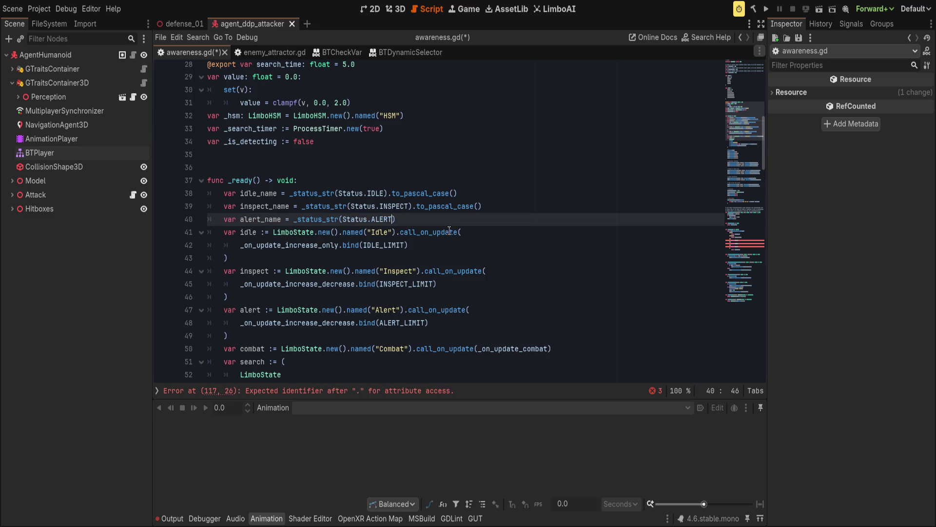
pyautogui.write('to_p')
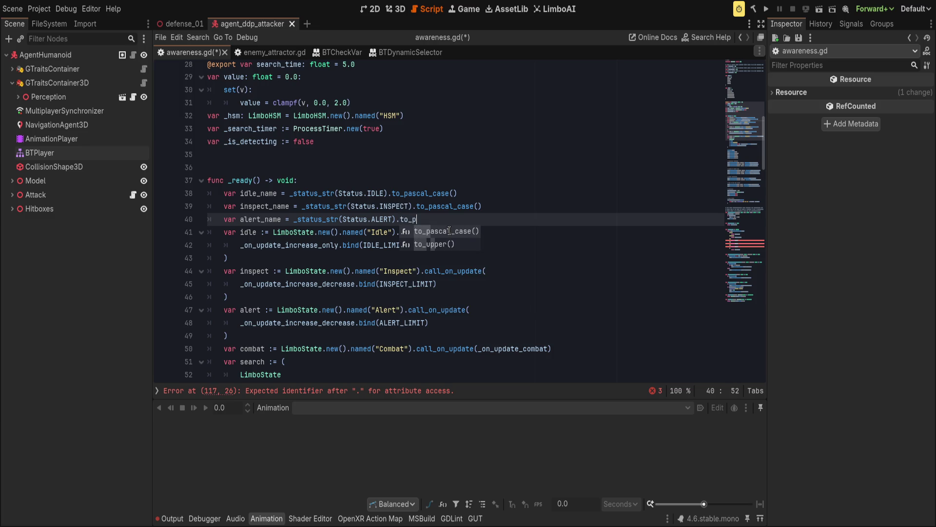
pyautogui.press('Return')
pyautogui.press('Return')
pyautogui.write('var combat_name')
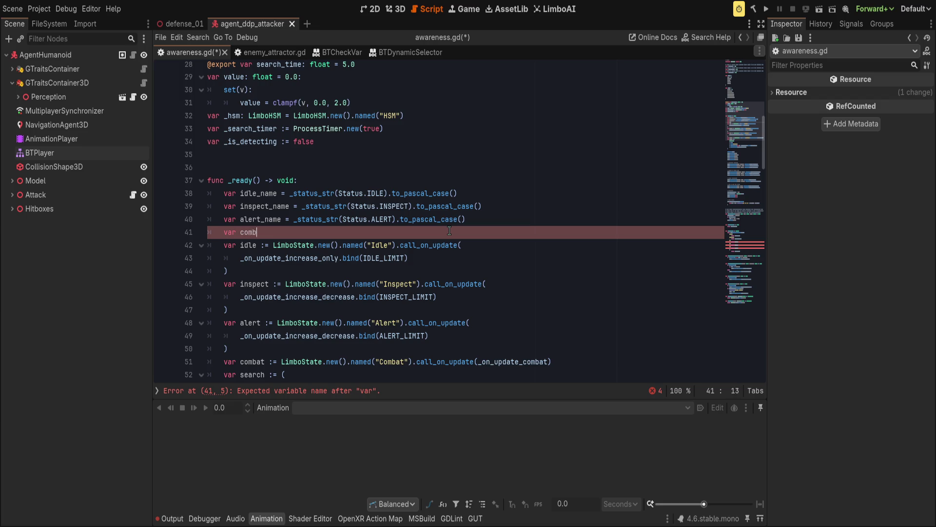
pyautogui.write(' = ')
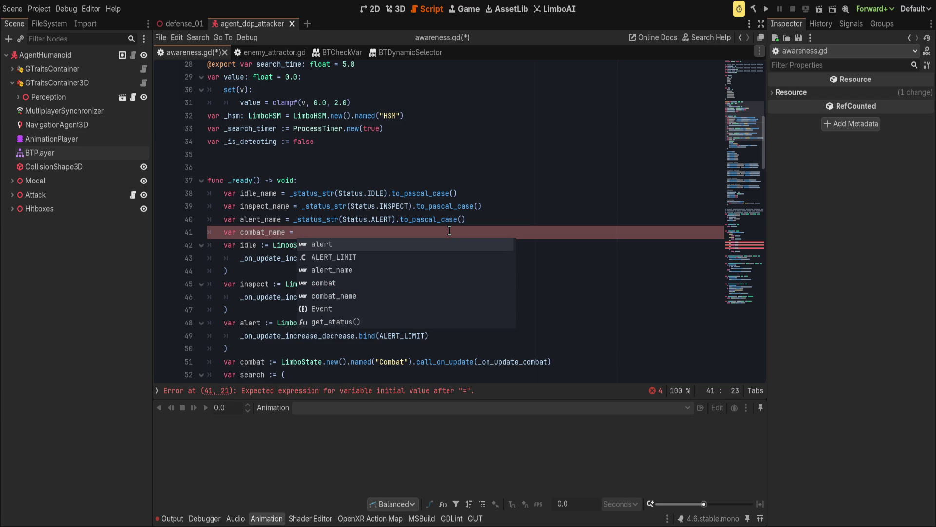
pyautogui.write('_status_str(Statu')
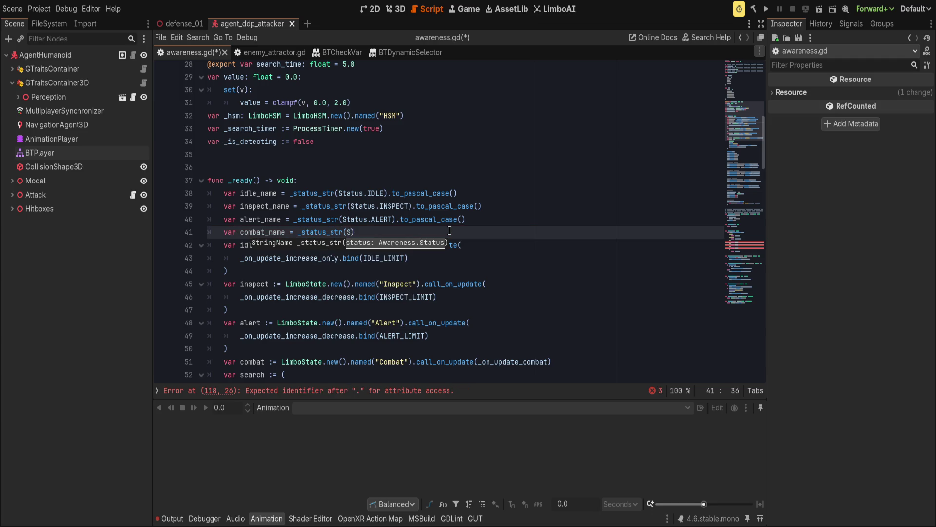
pyautogui.write('s.')
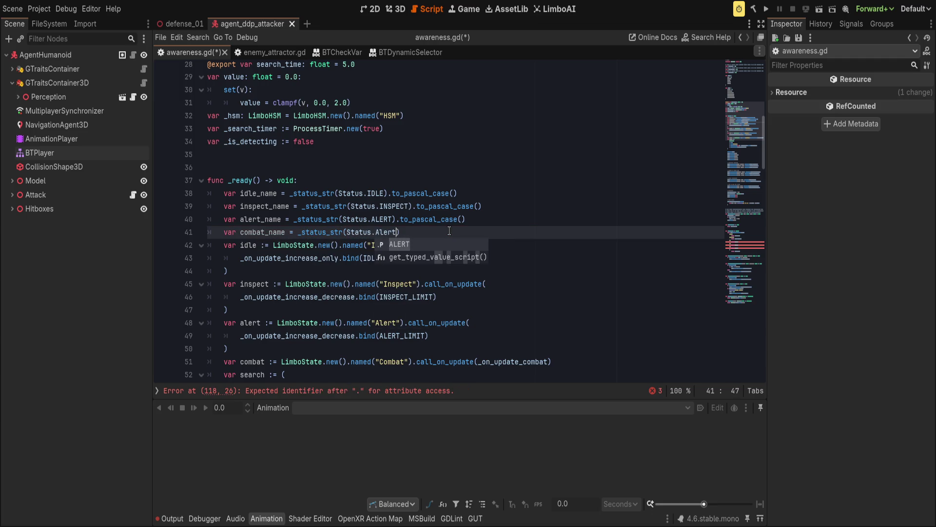
pyautogui.write('COMBAT).')
pyautogui.write('to_pa')
pyautogui.press('Return')
pyautogui.press('Return')
pyautogui.write('var search_name = _st')
pyautogui.press('Return')
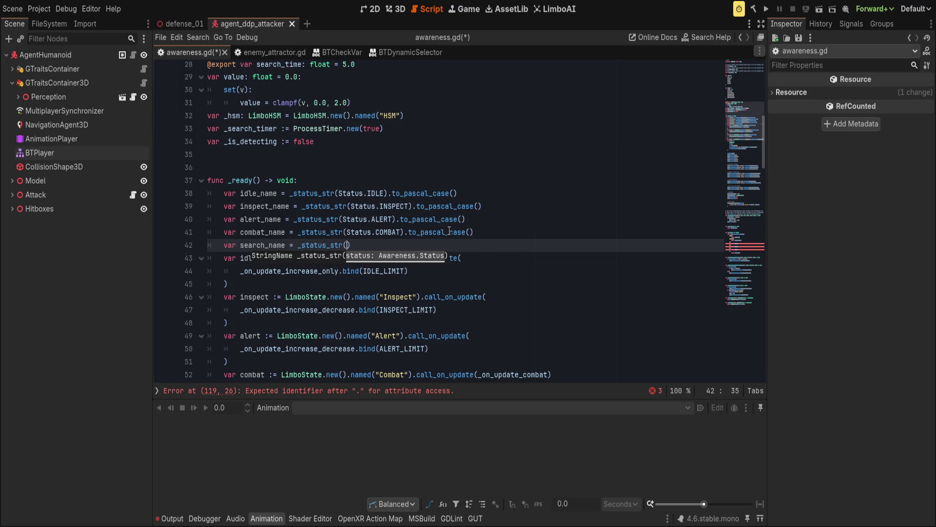
pyautogui.write('Status.SEARCH)')
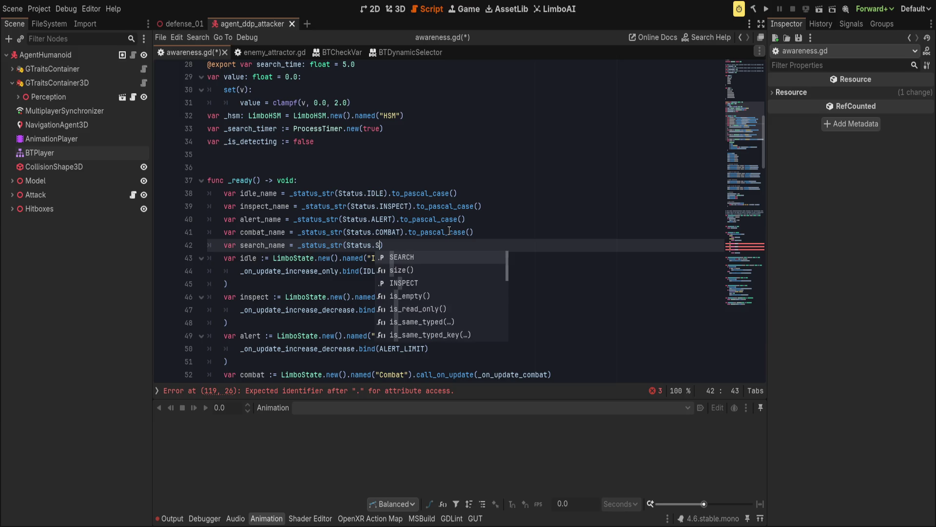
pyautogui.write('.to_pa')
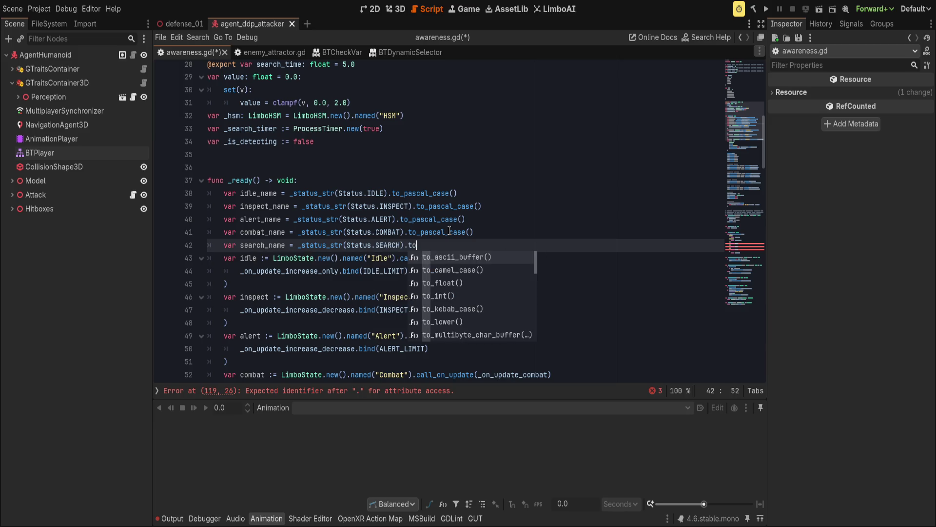
pyautogui.press('Return')
pyautogui.press('Return')
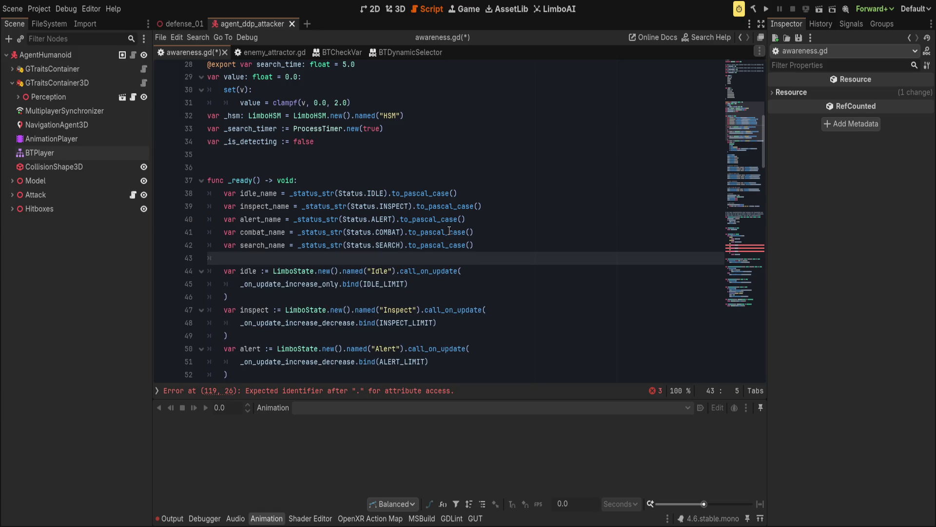
# Step: Replace the quoted Idle, Inspect and Alert state names with idle_name, inspect_name and alert_name
pyautogui.doubleClick(251, 192)
pyautogui.hotkey('ctrl', 'c')
pyautogui.moveTo(367, 271); pyautogui.dragTo(392, 271)
pyautogui.hotkey('ctrl', 'v')
pyautogui.doubleClick(254, 205)
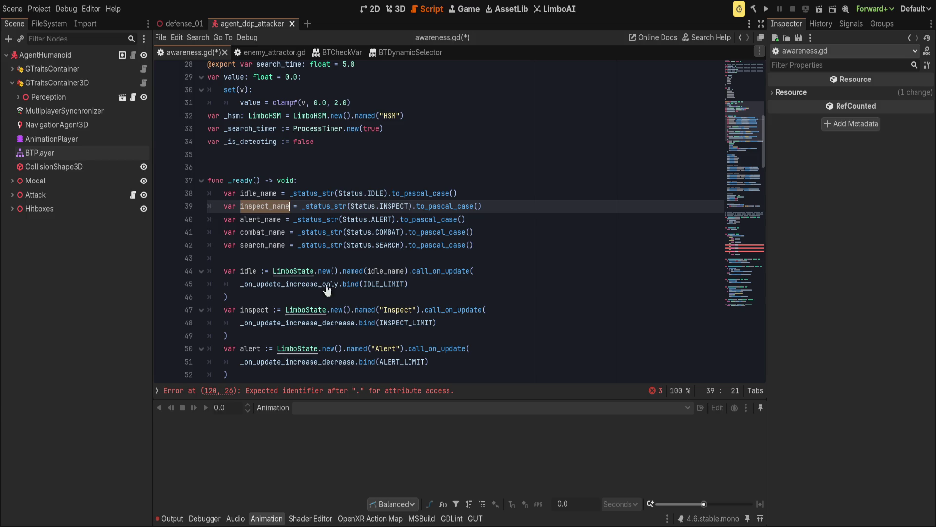
pyautogui.moveTo(380, 310); pyautogui.dragTo(415, 310)
pyautogui.hotkey('ctrl', 'v')
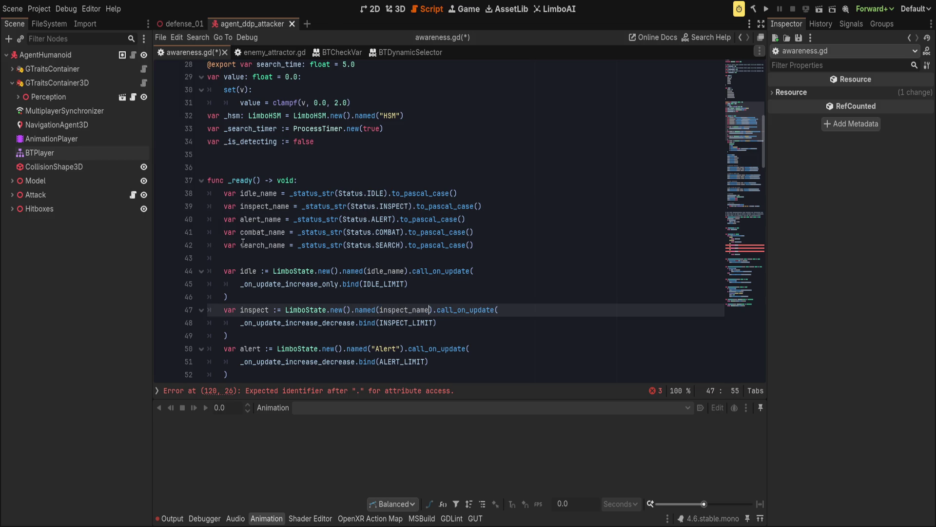
pyautogui.doubleClick(254, 219)
pyautogui.hotkey('ctrl', 'c')
pyautogui.moveTo(371, 349); pyautogui.dragTo(398, 349)
pyautogui.hotkey('ctrl', 'v')
# Step: Replace the Combat and Search strings with combat_name and search_name, then save the script
pyautogui.scroll(-2, 393, 283)
pyautogui.doubleClick(254, 155)
pyautogui.hotkey('ctrl', 'c')
pyautogui.moveTo(375, 311); pyautogui.dragTo(410, 311)
pyautogui.hotkey('ctrl', 'v')
pyautogui.click(265, 168)
pyautogui.doubleClick(266, 168)
pyautogui.scroll(-4, 330, 303)
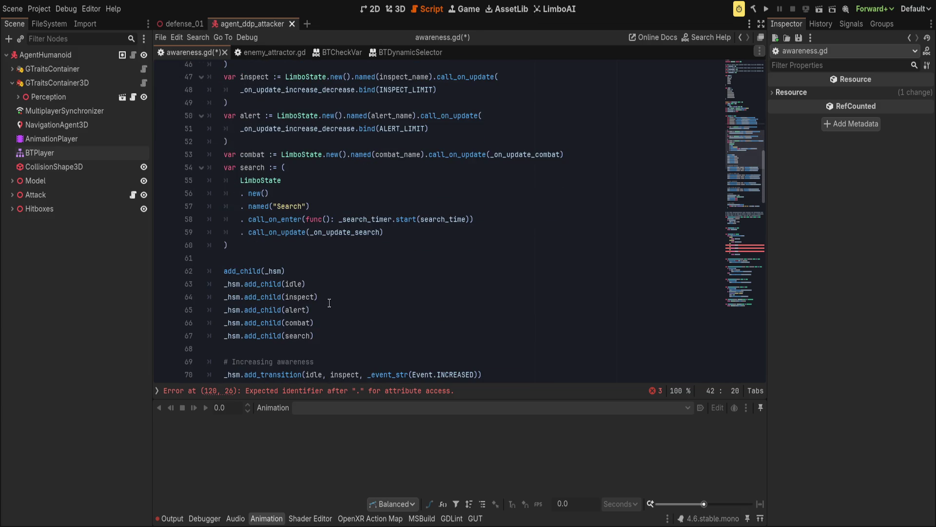
pyautogui.moveTo(272, 206); pyautogui.dragTo(308, 205)
pyautogui.hotkey('ctrl', 'v')
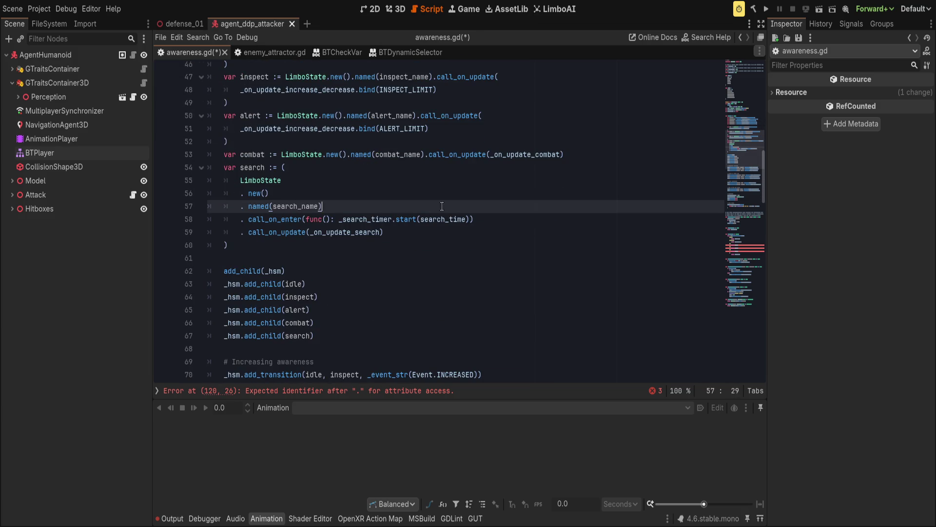
pyautogui.scroll(2, 339, 286)
pyautogui.scroll(2, 339, 287)
pyautogui.hotkey('ctrl', 's')
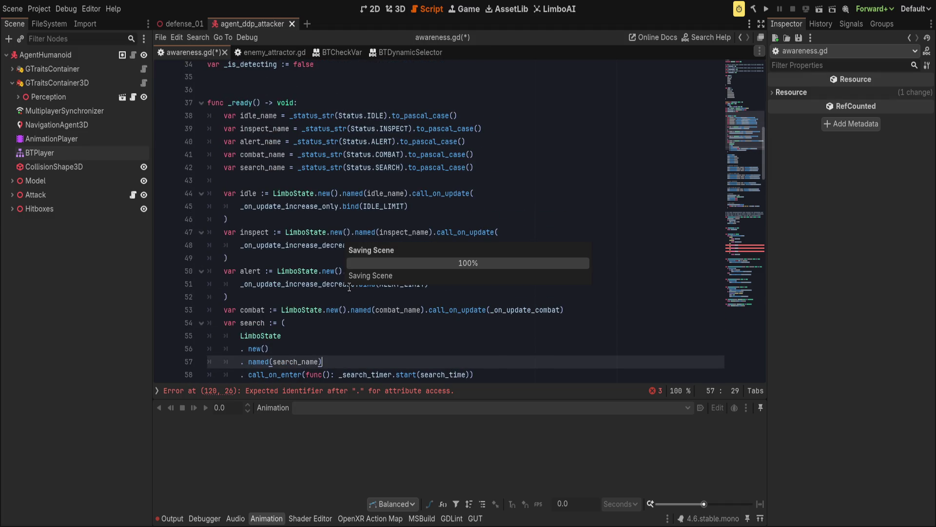
pyautogui.scroll(3, 349, 287)
pyautogui.click(262, 233)
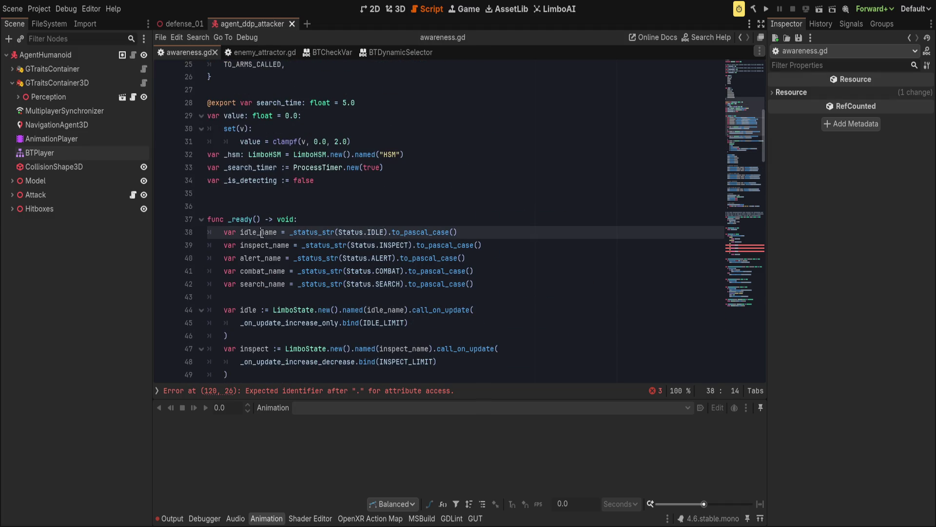
# Step: Rename idle_name to name_idle and inspect_name to name_inspect throughout the script
pyautogui.doubleClick(261, 232)
pyautogui.hotkey('ctrl', 'r')
pyautogui.write('name_')
pyautogui.press('Tab')
pyautogui.press('Tab')
pyautogui.press('Return')
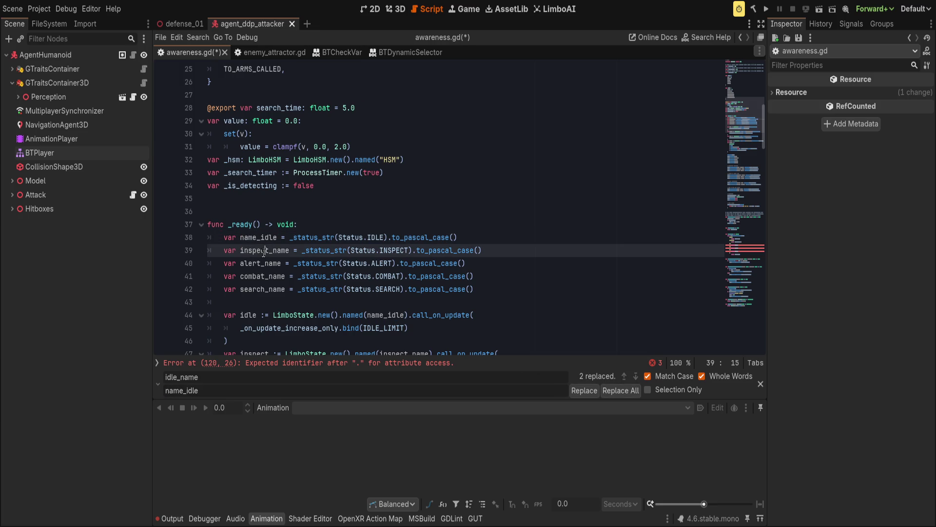
pyautogui.doubleClick(264, 252)
pyautogui.hotkey('ctrl', 'r')
pyautogui.write('name_')
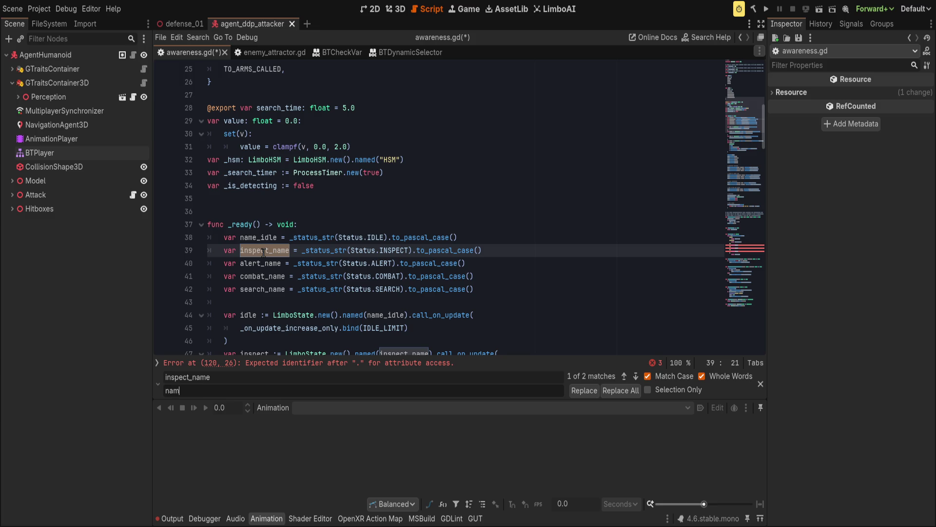
pyautogui.write('inspect')
pyautogui.press('Tab')
pyautogui.press('Tab')
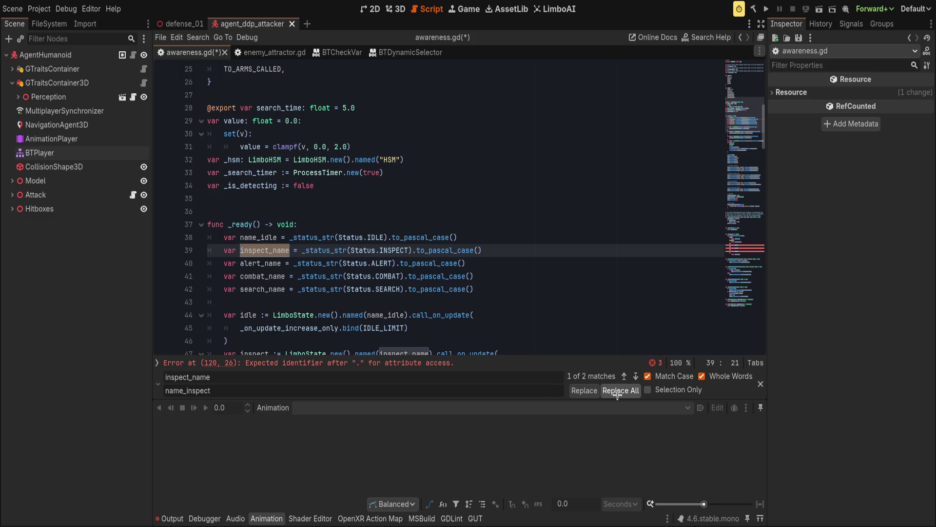
pyautogui.press('Return')
# Step: Rename alert_name, combat_name and search_name to name_alert, name_combat and name_search, then save
pyautogui.doubleClick(245, 264)
pyautogui.hotkey('ctrl', 'r')
pyautogui.write('name')
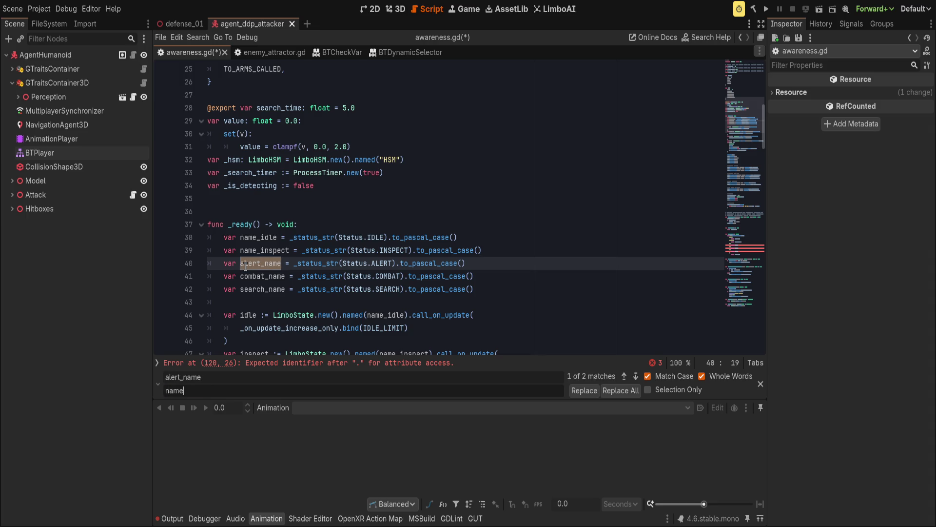
pyautogui.press('Tab')
pyautogui.press('Tab')
pyautogui.press('Return')
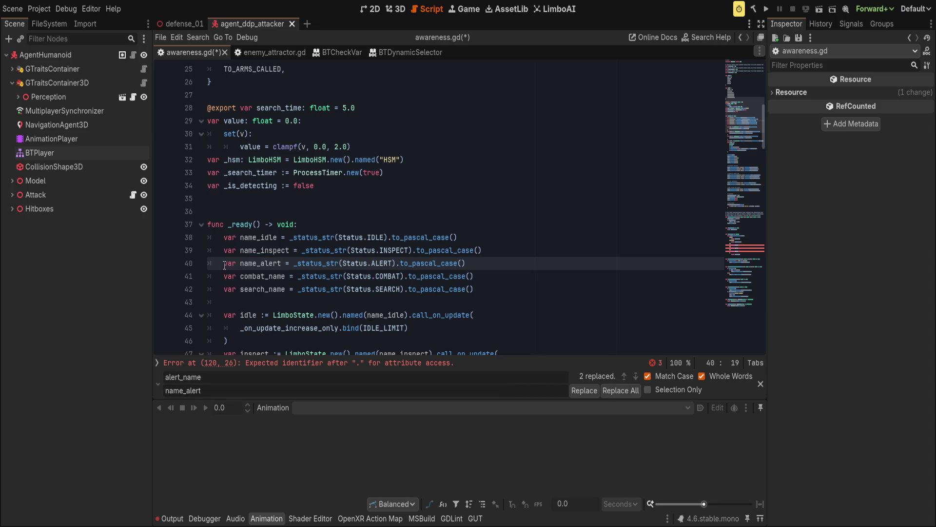
pyautogui.doubleClick(268, 277)
pyautogui.hotkey('ctrl', 'r')
pyautogui.write('name_combat')
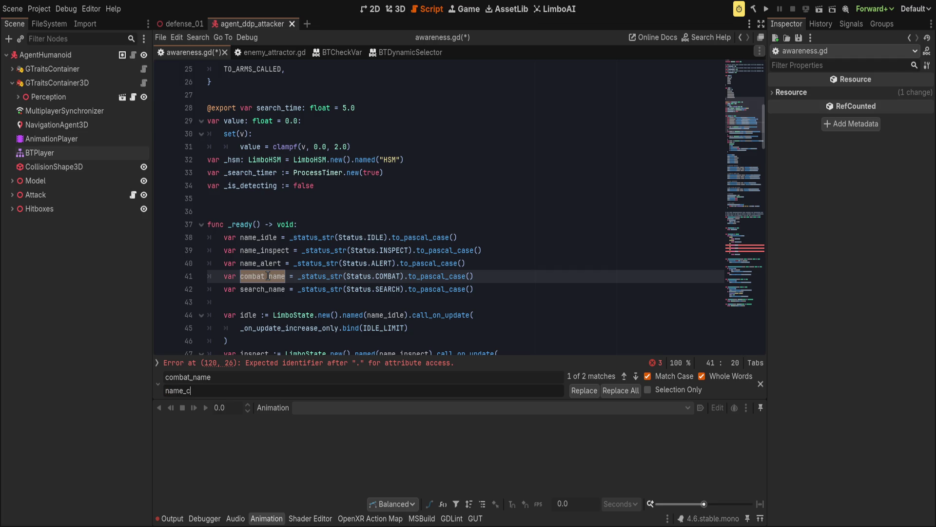
pyautogui.press('Tab')
pyautogui.press('Tab')
pyautogui.press('Return')
pyautogui.doubleClick(261, 289)
pyautogui.hotkey('ctrl', 'r')
pyautogui.write('name_search')
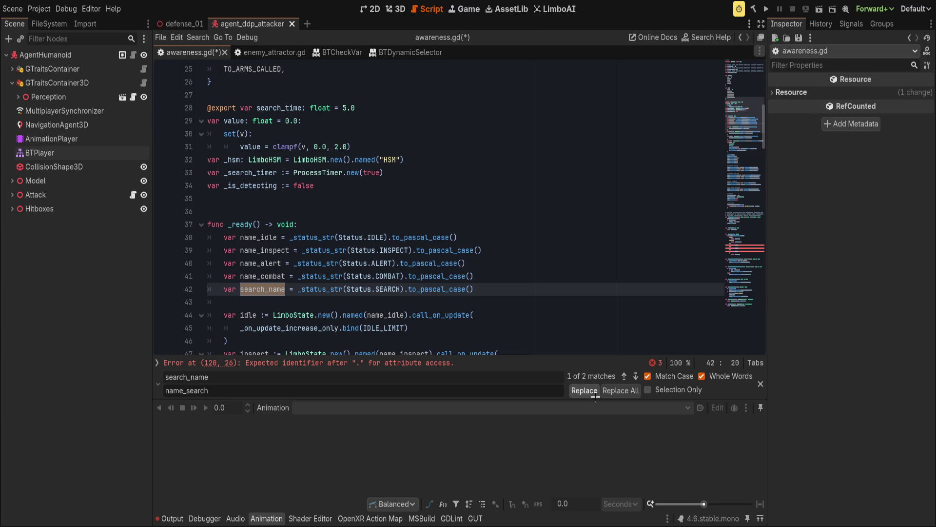
pyautogui.click(620, 390)
pyautogui.hotkey('ctrl', 's')
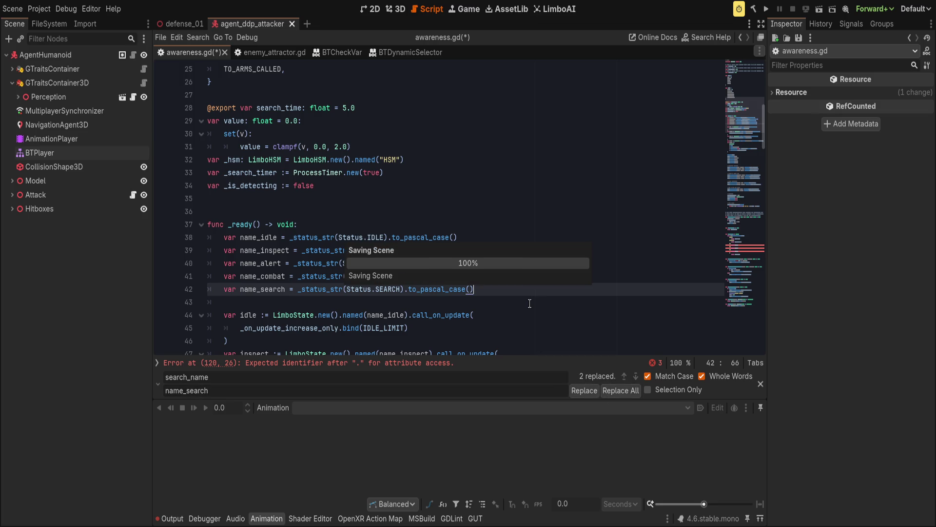
pyautogui.click(761, 384)
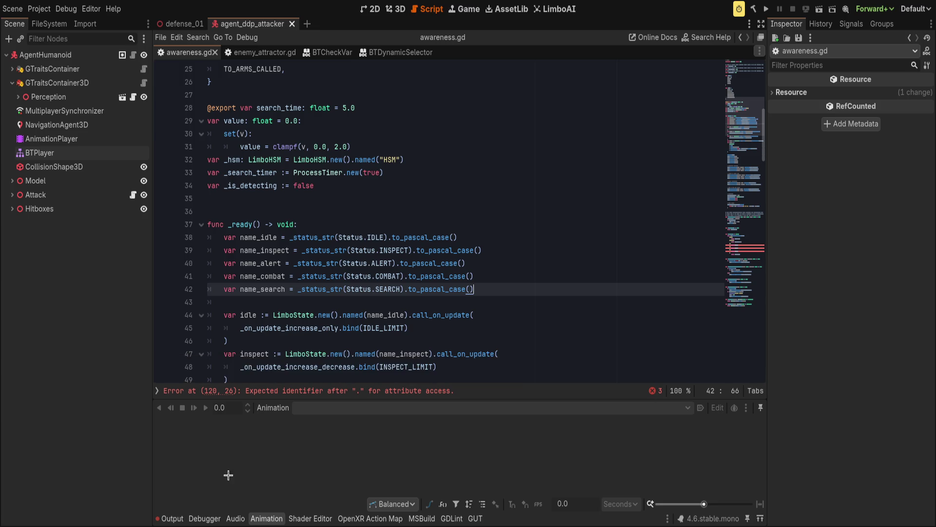
# Step: Add 'var name_curr := _hsm.get_active_state().name' above the match in get_status()
pyautogui.click(170, 518)
pyautogui.click(170, 518)
pyautogui.scroll(-20, 399, 393)
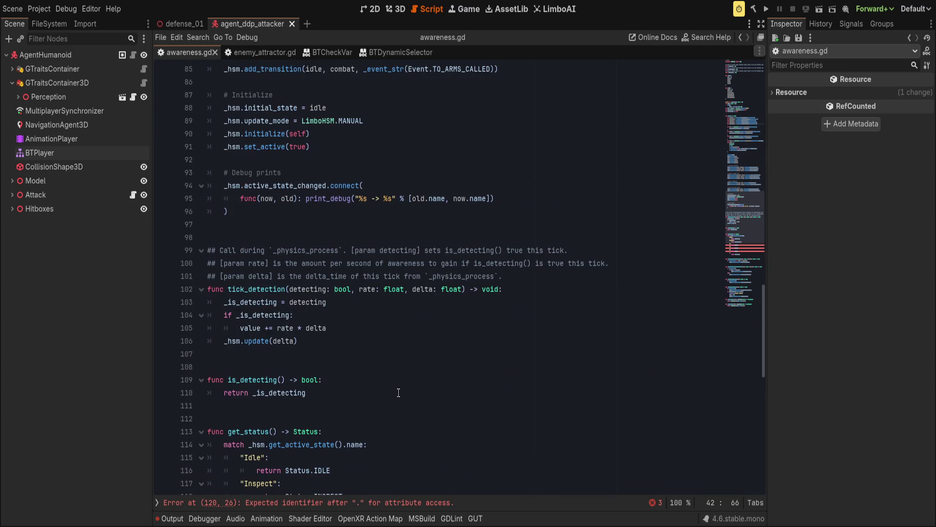
pyautogui.click(408, 342)
pyautogui.scroll(-4, 407, 356)
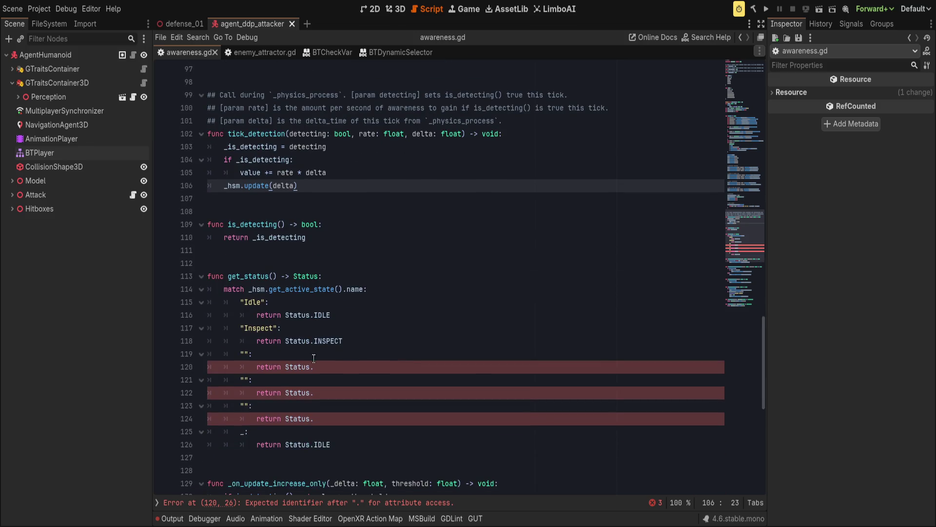
pyautogui.click(388, 287)
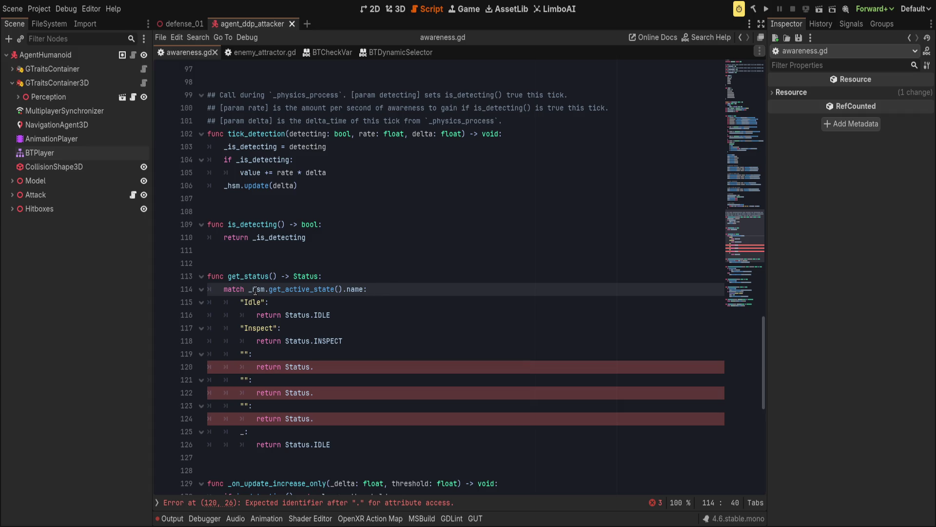
pyautogui.moveTo(249, 289); pyautogui.dragTo(363, 288)
pyautogui.hotkey('ctrl', 'x')
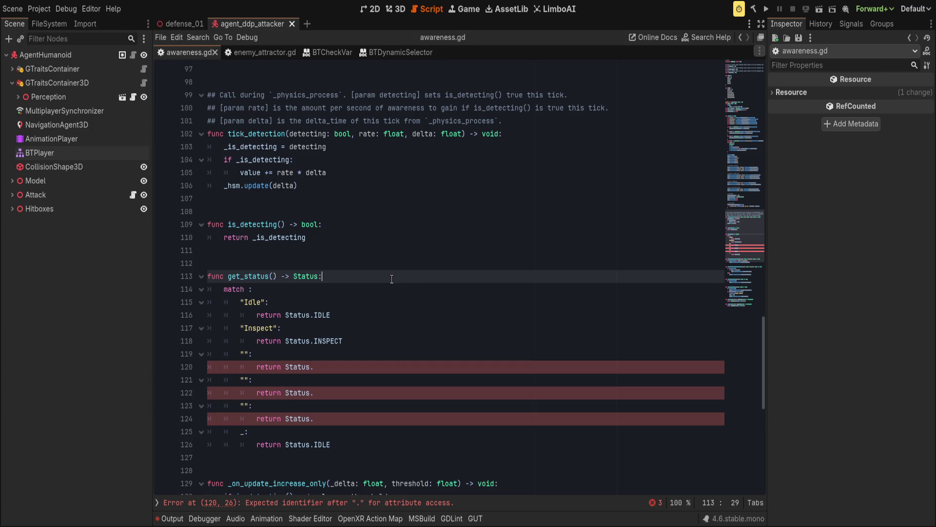
pyautogui.hotkey('ctrl', 'shift', 'Return')
pyautogui.write('cur')
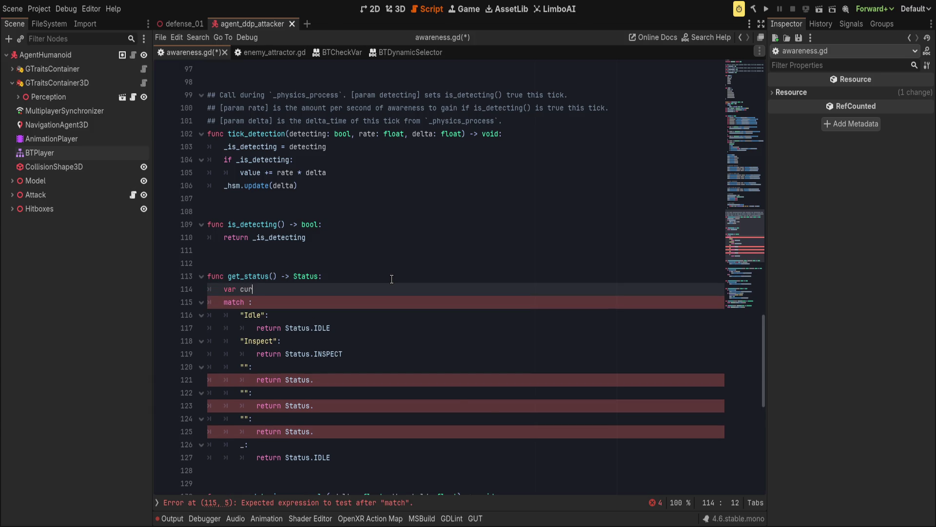
pyautogui.write('name')
pyautogui.hotkey('ctrl', 'BackSpace')
pyautogui.write('name_curr := _hsm.get_active_state().name')
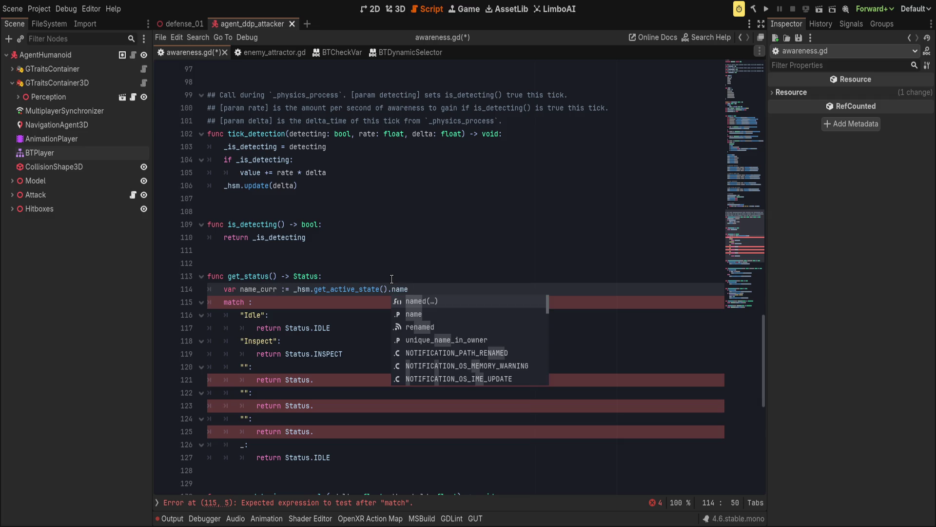
pyautogui.press('Escape')
pyautogui.press('Down')
pyautogui.press('Home')
# Step: Delete the old match block and type 'return Status.keys()' under name_curr
pyautogui.moveTo(419, 288)
pyautogui.mouseDown()
pyautogui.moveTo(434, 313)
pyautogui.moveTo(430, 459)
pyautogui.mouseUp()
pyautogui.press('Delete')
pyautogui.press('Return')
pyautogui.write('return')
pyautogui.press('BackSpace')
pyautogui.press('BackSpace')
pyautogui.press('BackSpace')
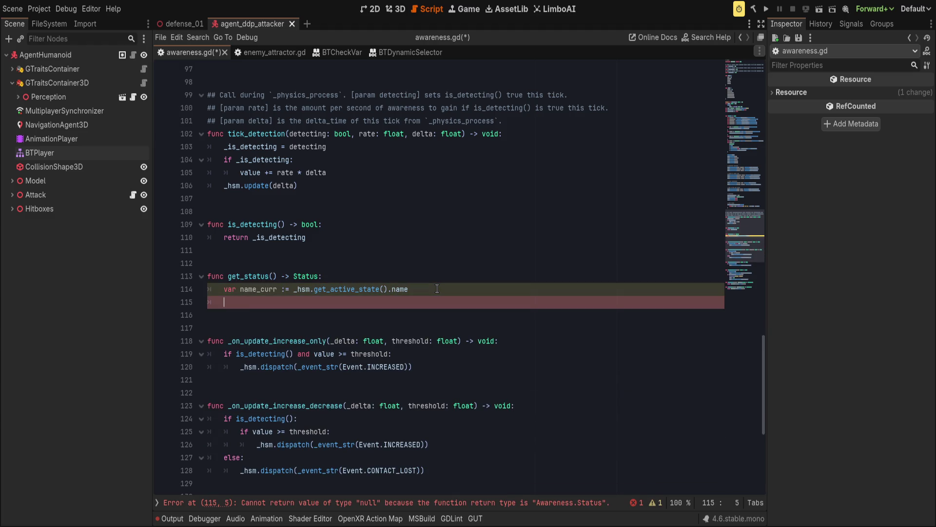
pyautogui.write('if')
pyautogui.press('BackSpace')
pyautogui.press('BackSpace')
pyautogui.write('return ')
pyautogui.write('Status.key')
pyautogui.write('s')
pyautogui.press('Return')
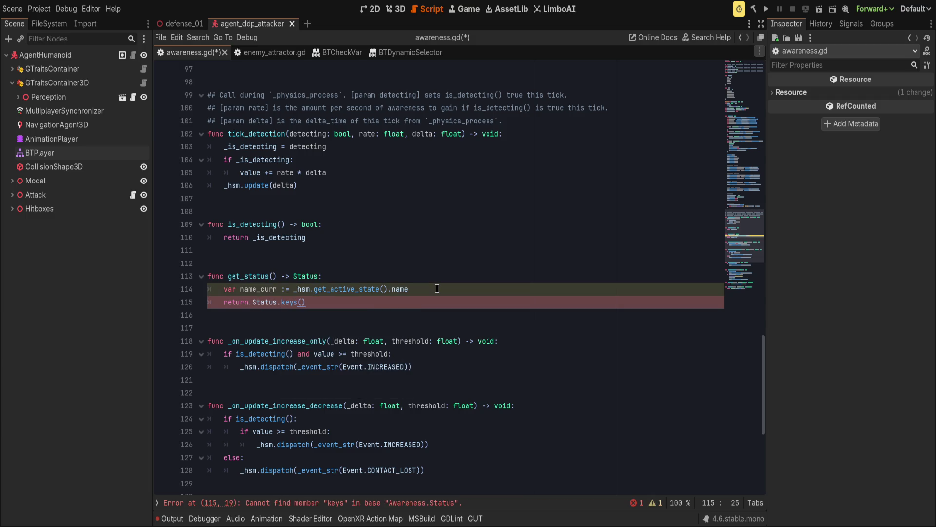
# Step: Try indexing Status.keys() with name_curr.to_upper() on line 115, then delete that index expression
pyautogui.write('[name_curr.')
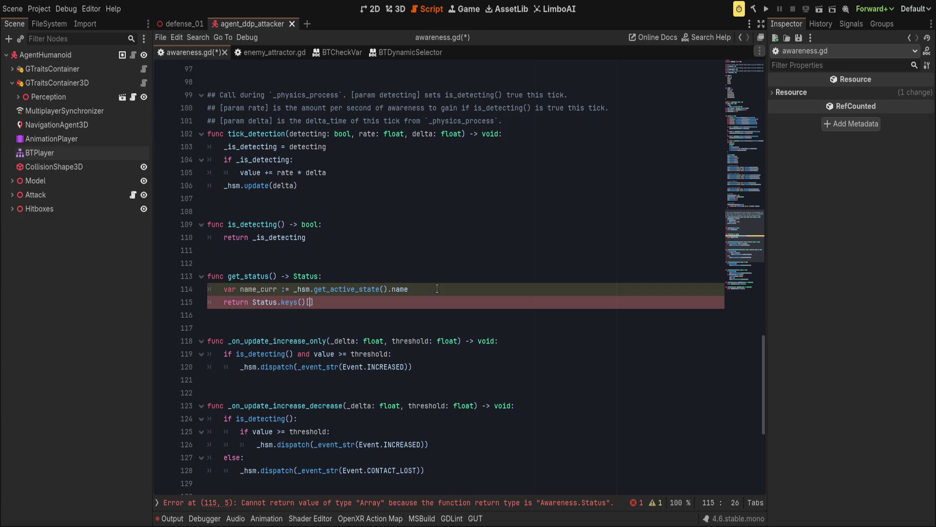
pyautogui.write('to')
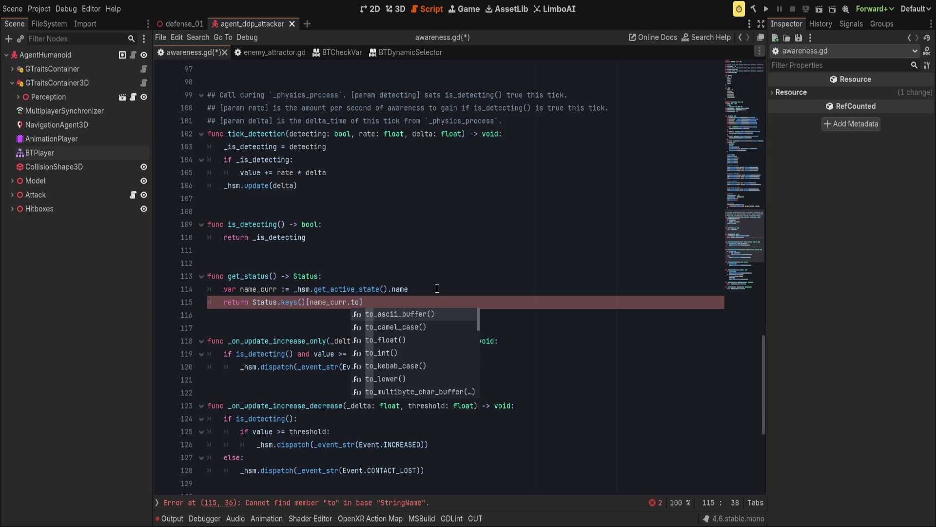
pyautogui.write('_up')
pyautogui.press('Return')
pyautogui.press('Right')
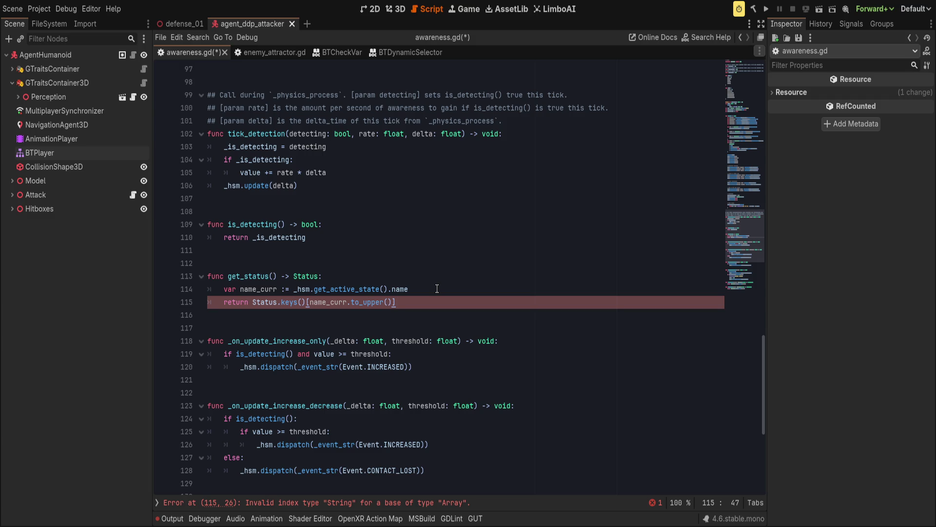
pyautogui.press('Left')
pyautogui.hotkey('ctrl', 'shift', 'Left')
pyautogui.hotkey('ctrl', 'shift', 'Left')
pyautogui.hotkey('ctrl', 'shift', 'Left')
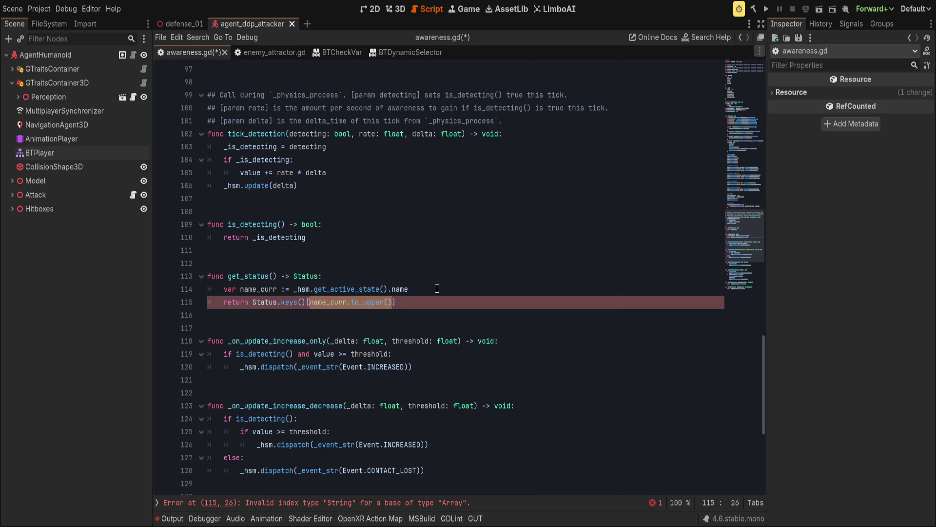
pyautogui.press('BackSpace')
pyautogui.press('Left')
pyautogui.press('Left')
pyautogui.press('Left')
pyautogui.press('BackSpace')
pyautogui.press('BackSpace')
pyautogui.press('BackSpace')
# Step: Try Status.values() instead, then erase it back to 'Status.'
pyautogui.write('valu')
pyautogui.press('Return')
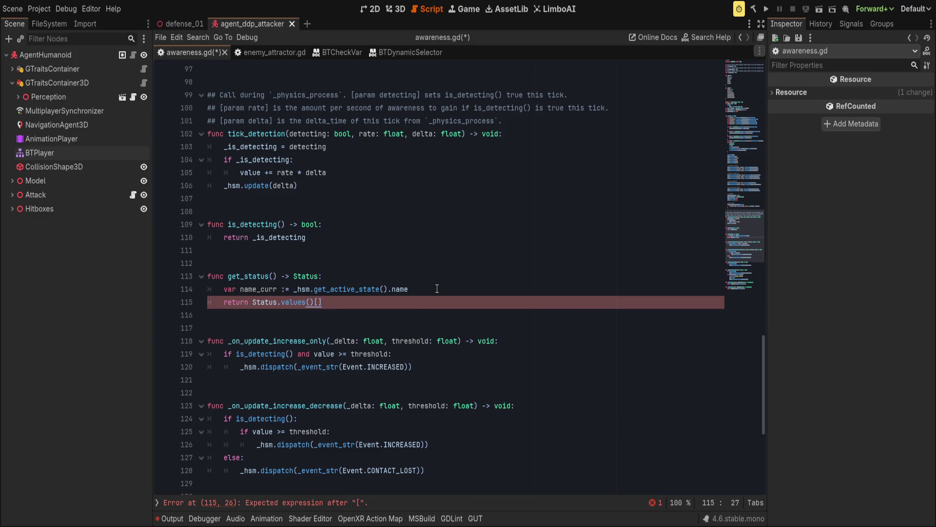
pyautogui.press('End')
pyautogui.press('BackSpace')
pyautogui.press('BackSpace')
pyautogui.press('BackSpace')
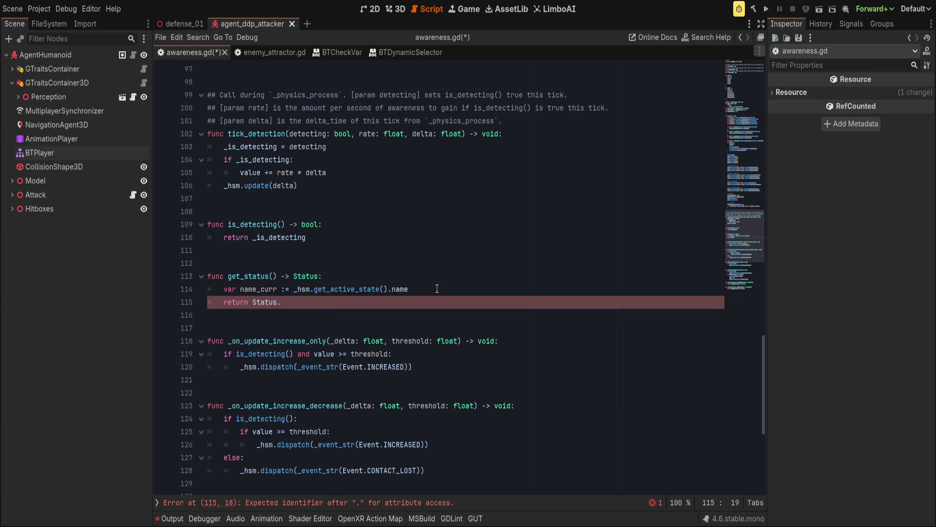
pyautogui.write('l')
pyautogui.press('BackSpace')
# Step: Complete the line as 'return Status.keys().find()' with find's argument left empty
pyautogui.write('keys')
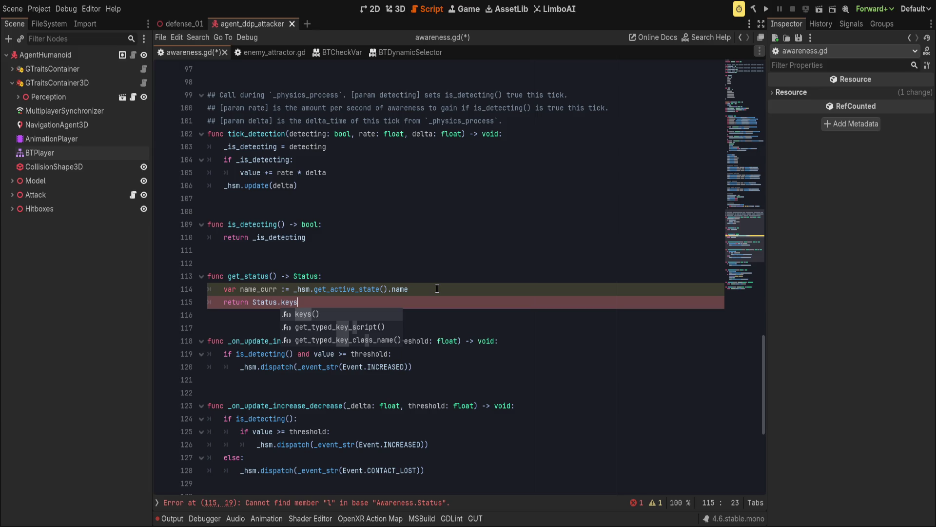
pyautogui.press('Return')
pyautogui.write('.find')
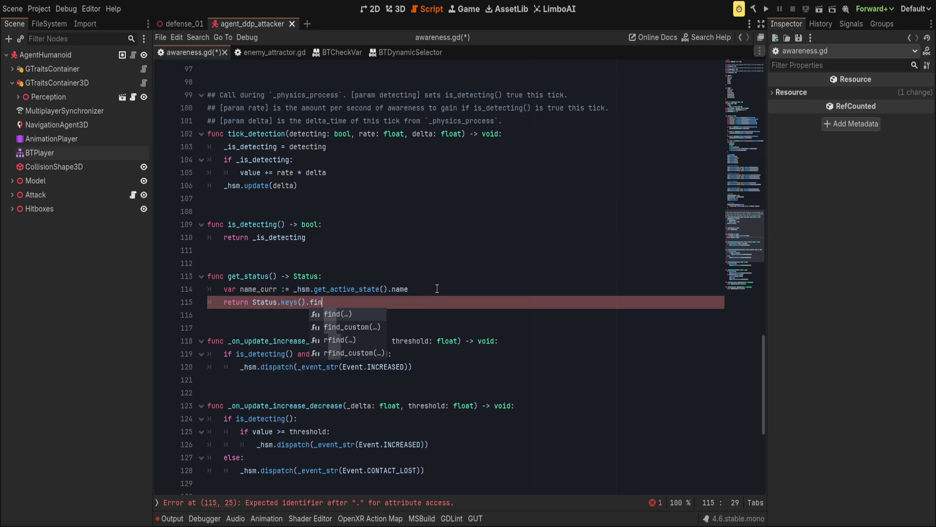
pyautogui.press('Return')
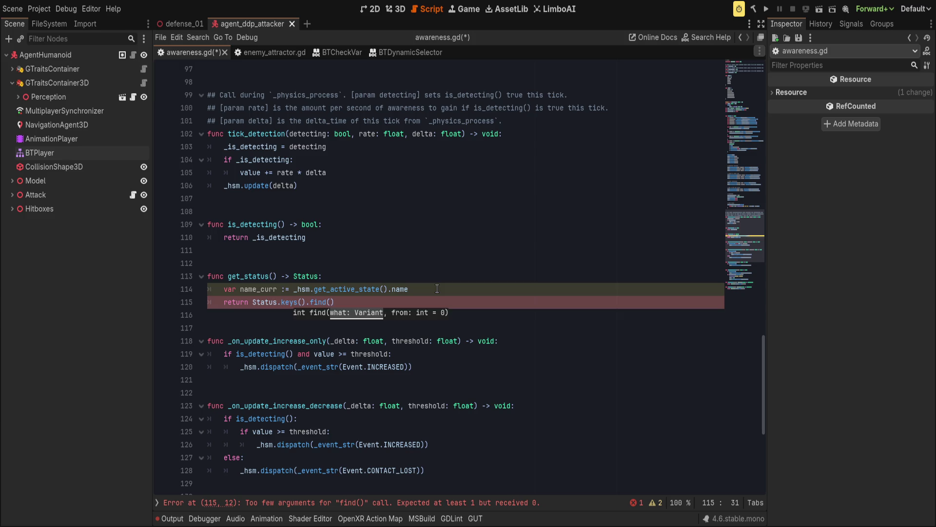
pyautogui.click(437, 288)
pyautogui.scroll(-5, 413, 360)
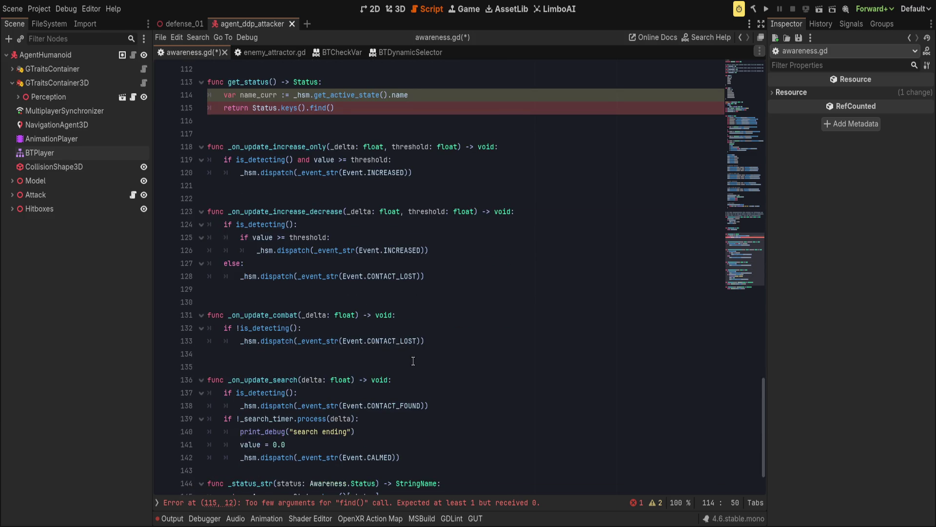
pyautogui.scroll(-2, 413, 361)
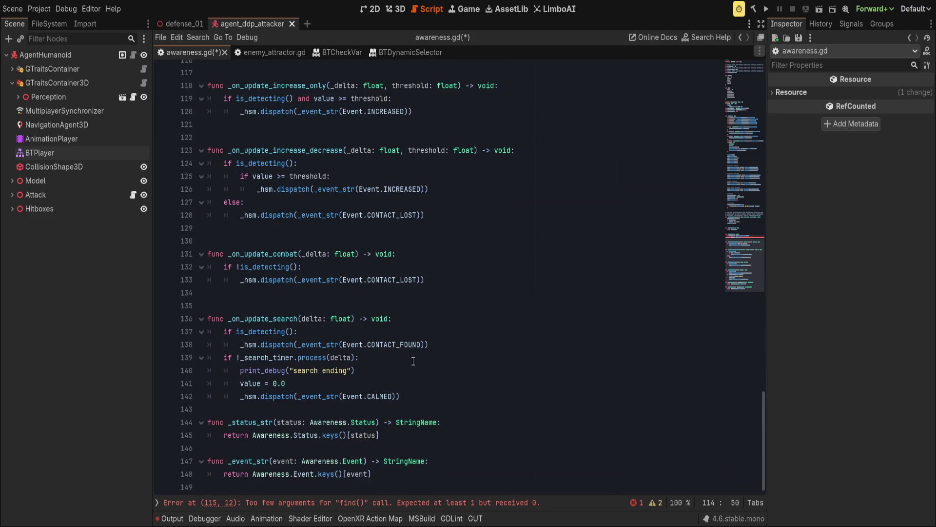
pyautogui.click(437, 436)
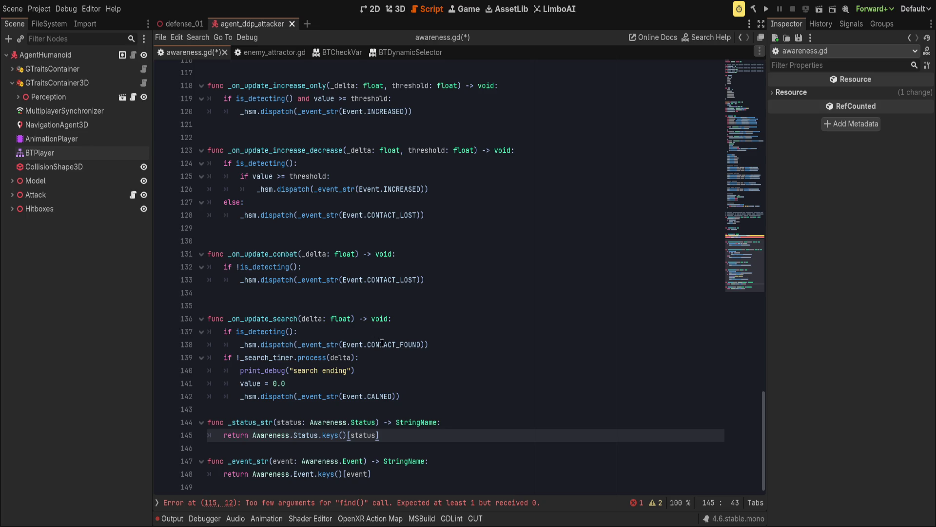
# Step: Replace the Status.keys().find() call with Status.get(name_curr.to_upper()) and save
pyautogui.click(434, 336)
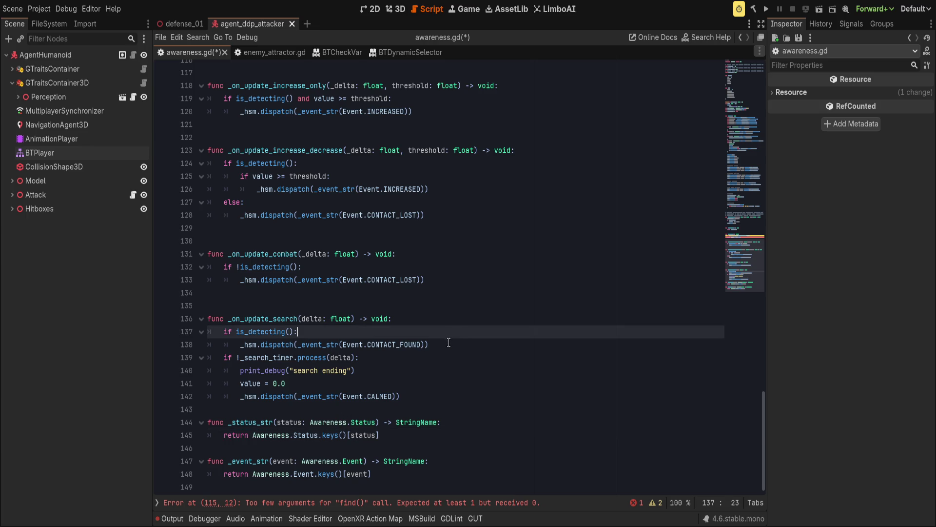
pyautogui.scroll(10, 400, 371)
pyautogui.click(364, 399)
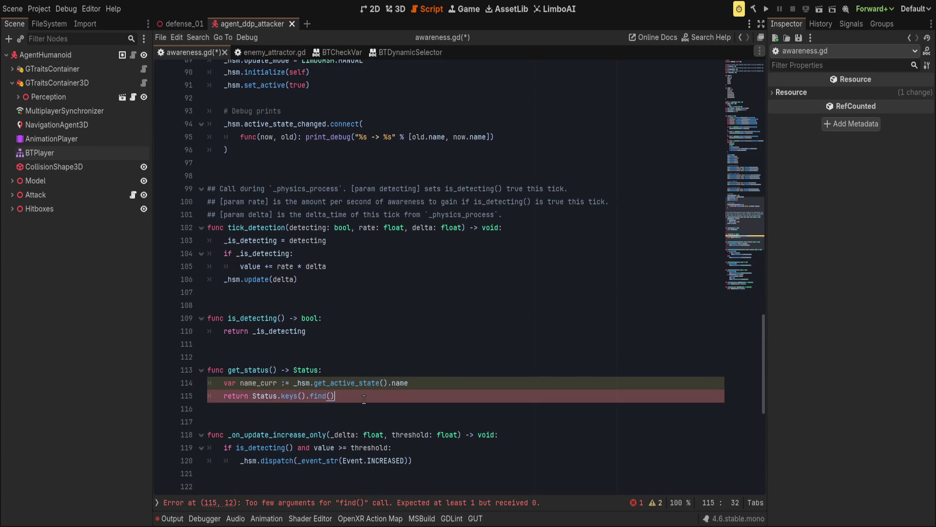
pyautogui.moveTo(351, 397)
pyautogui.mouseDown()
pyautogui.moveTo(252, 396)
pyautogui.moveTo(434, 399)
pyautogui.mouseUp()
pyautogui.write('Status.')
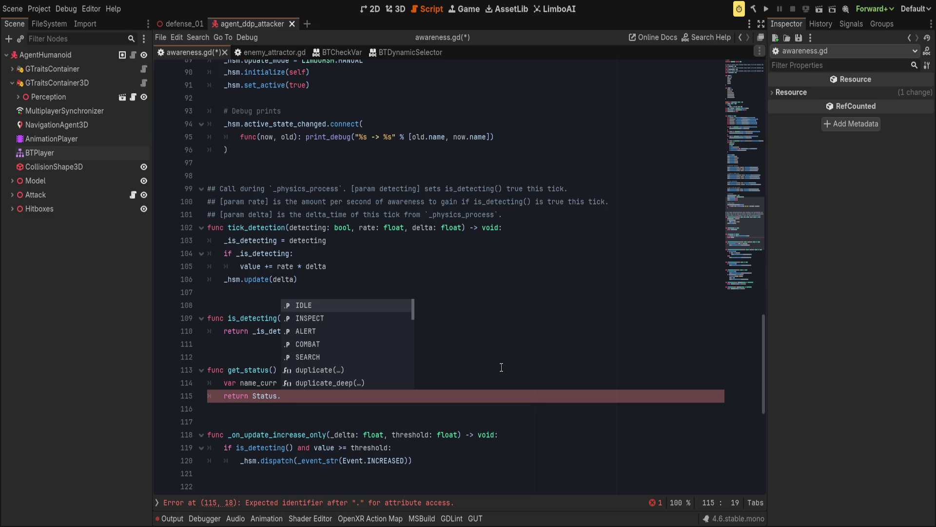
pyautogui.write('get')
pyautogui.press('Return')
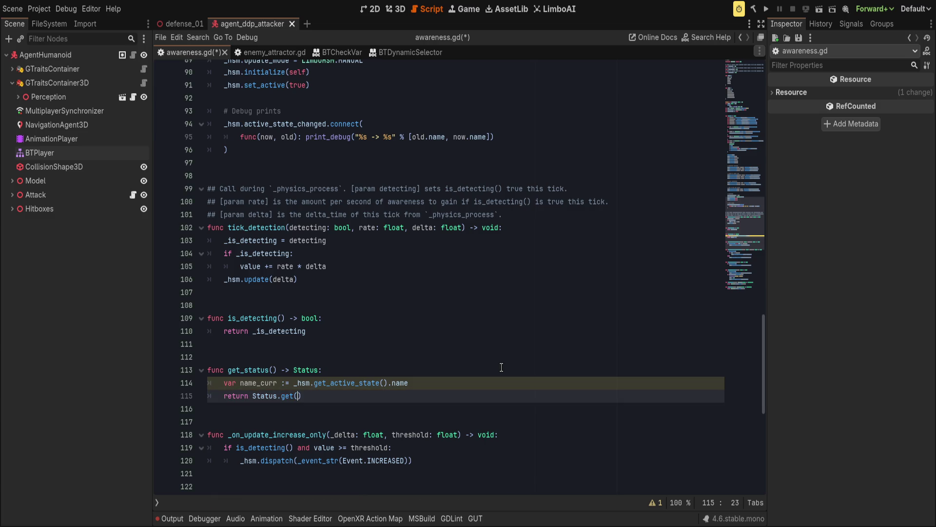
pyautogui.write('name_curr.to_')
pyautogui.write('up')
pyautogui.press('Return')
pyautogui.write(')')
pyautogui.hotkey('ctrl', 's')
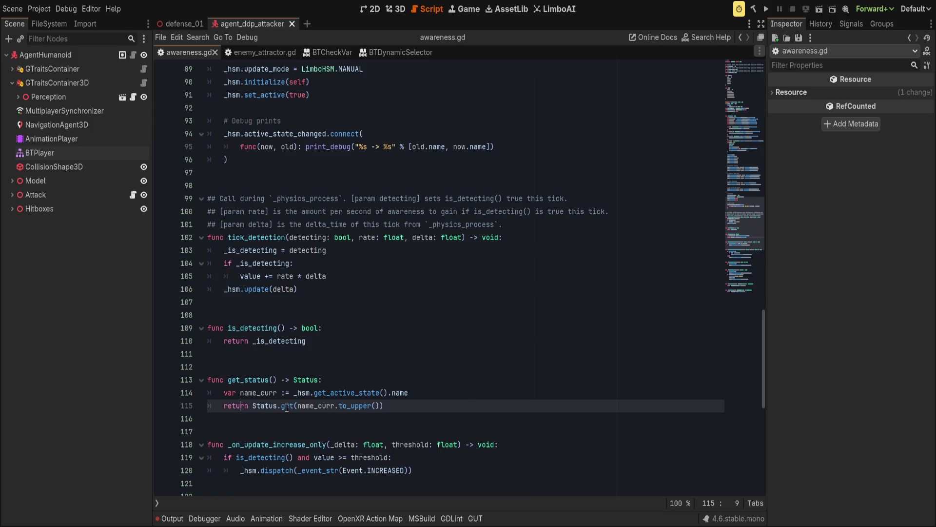
# Step: Give Status.get a default of 0 and append .to_upper() to the active state's name on line 114
pyautogui.click(383, 405)
pyautogui.write(', 0')
pyautogui.write(')')
pyautogui.click(404, 387)
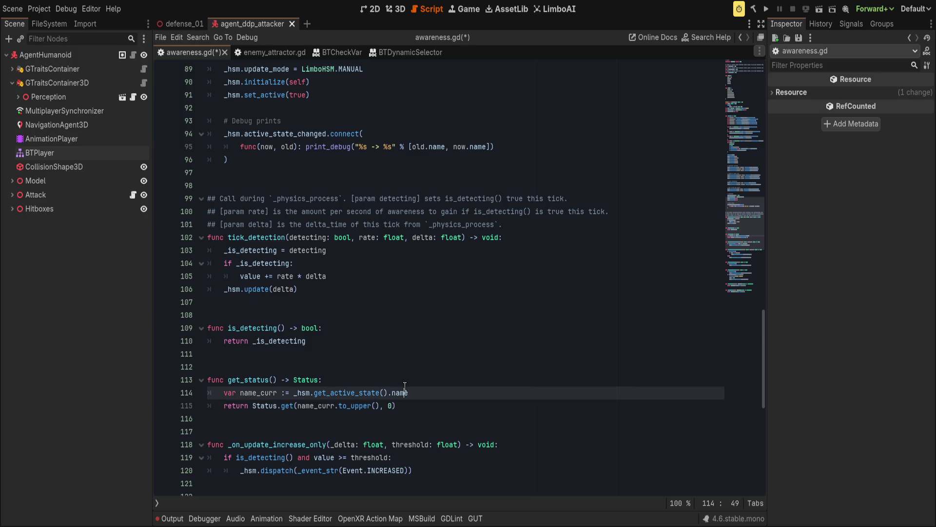
pyautogui.click(479, 383)
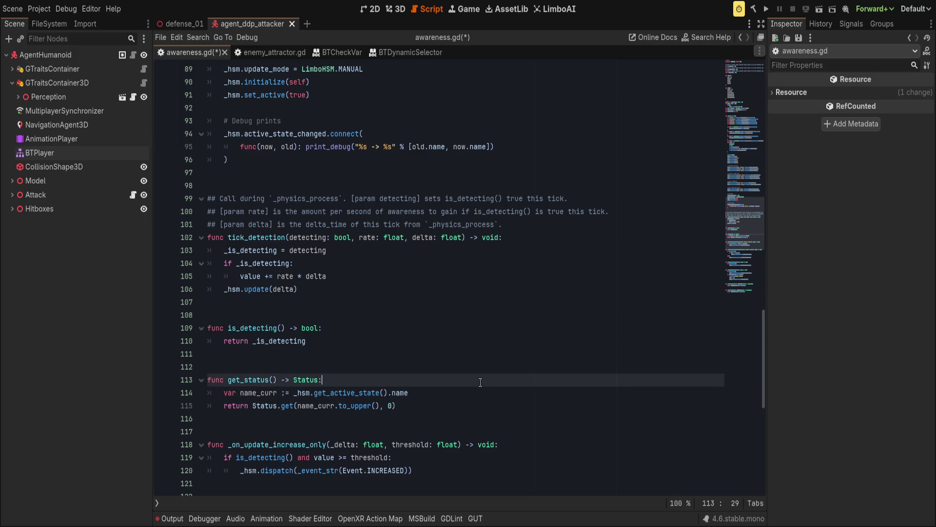
pyautogui.click(500, 406)
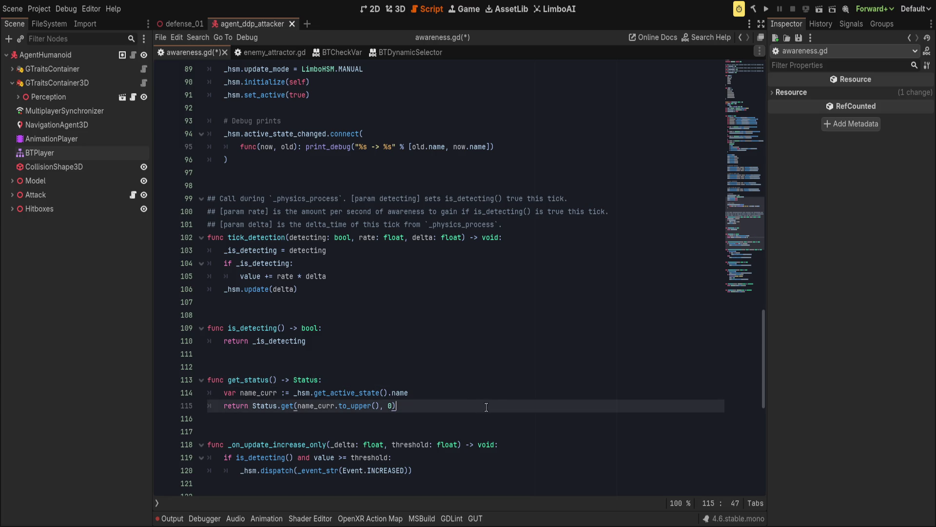
pyautogui.click(302, 394)
pyautogui.doubleClick(303, 394)
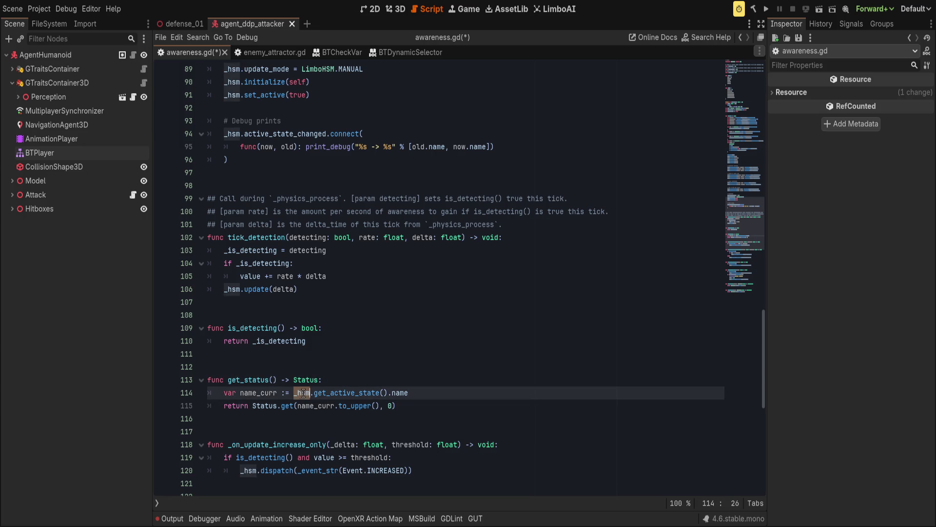
pyautogui.moveTo(302, 394); pyautogui.dragTo(433, 391)
pyautogui.click(437, 389)
pyautogui.write('.to_upc')
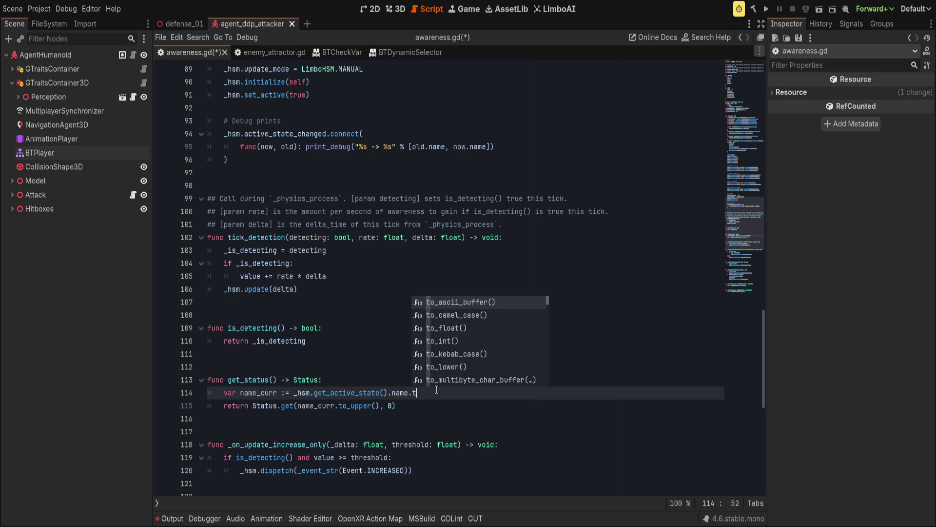
pyautogui.press('BackSpace')
pyautogui.write('per()')
# Step: Inline the active-state expression in place of name_curr, delete the name_curr line, and save awareness.gd
pyautogui.keyDown('shift'); pyautogui.click(293, 393); pyautogui.keyUp('shift')
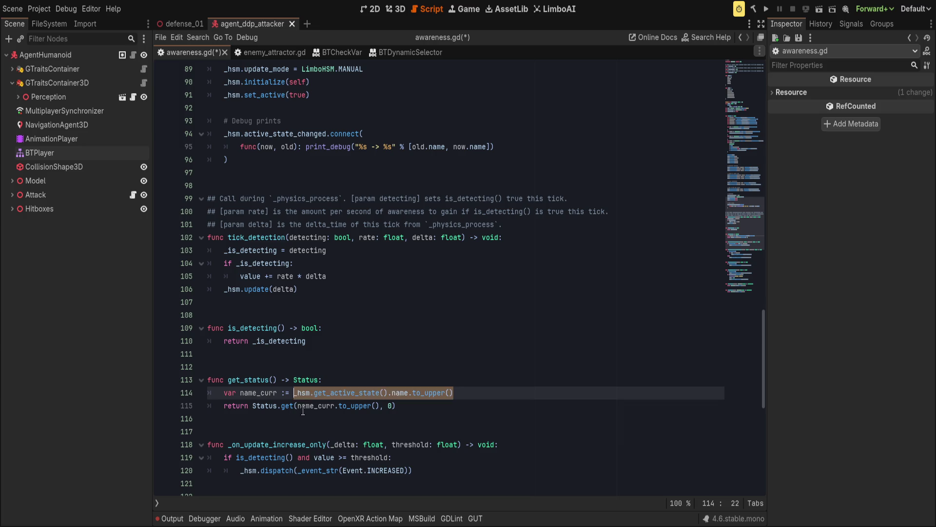
pyautogui.hotkey('ctrl', 'x')
pyautogui.doubleClick(310, 406)
pyautogui.hotkey('ctrl', 'v')
pyautogui.click(556, 392)
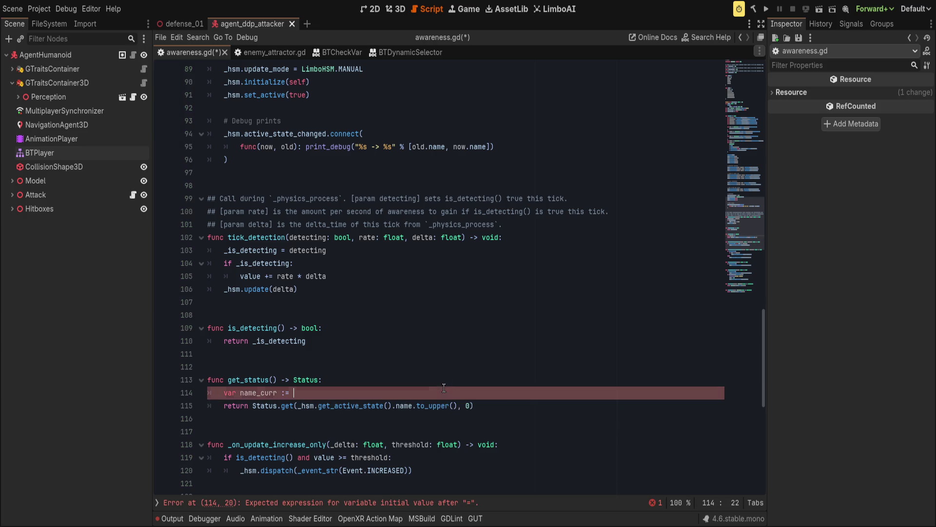
pyautogui.hotkey('ctrl', 'shift', 'k')
pyautogui.hotkey('ctrl', 's')
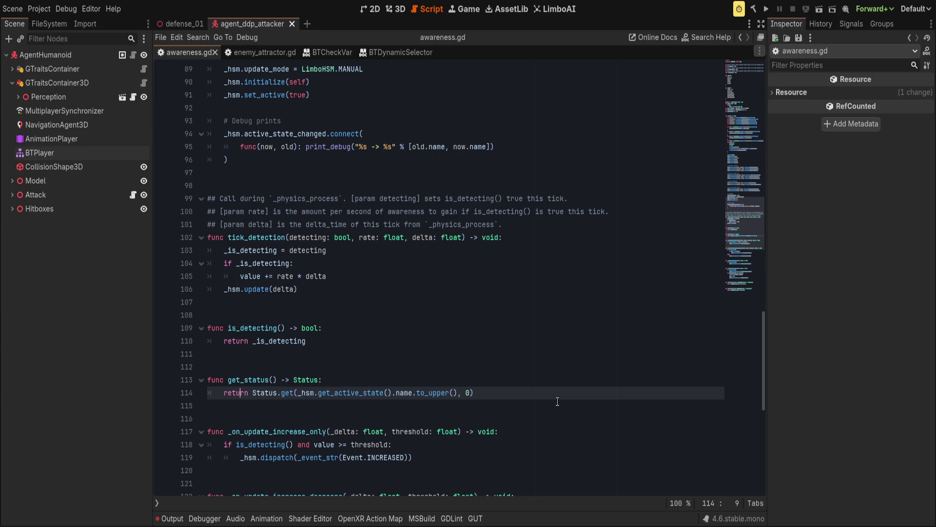
pyautogui.scroll(-3, 557, 401)
pyautogui.scroll(2, 557, 400)
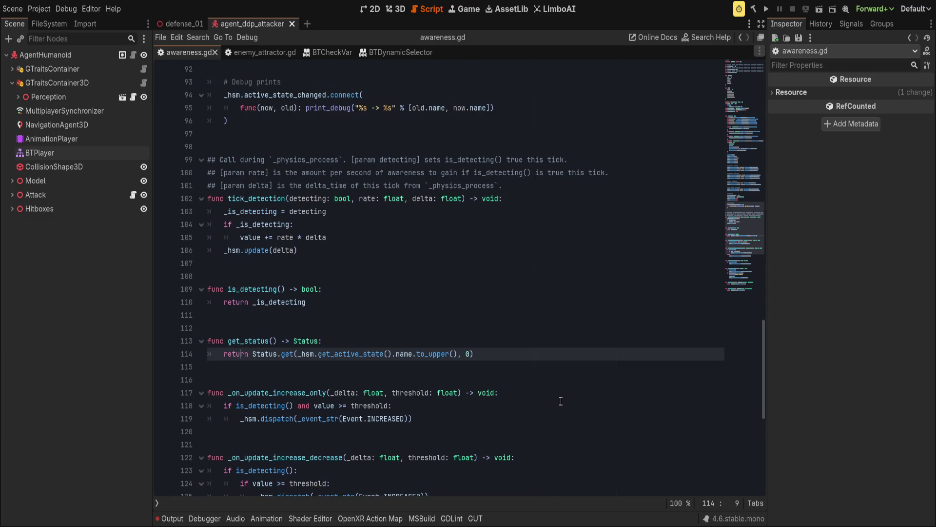
pyautogui.scroll(13, 561, 401)
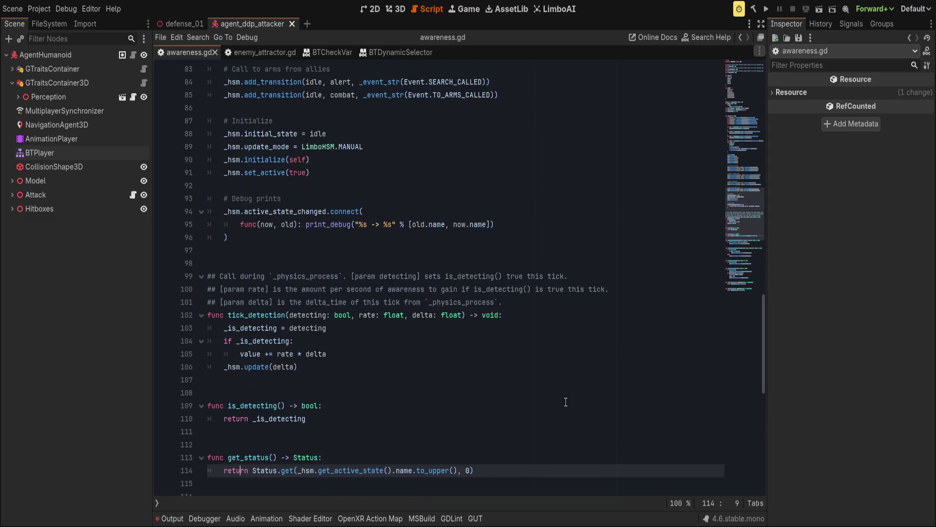
pyautogui.scroll(17, 539, 432)
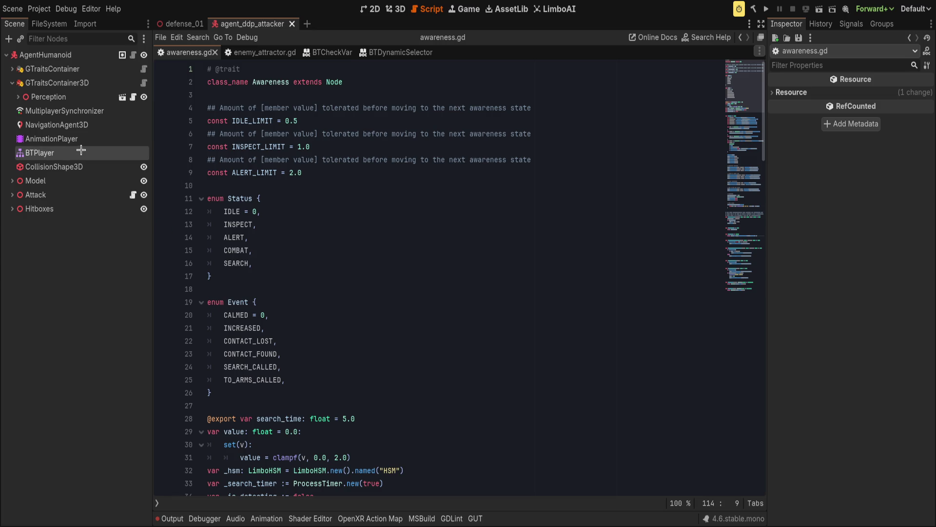
pyautogui.click(316, 53)
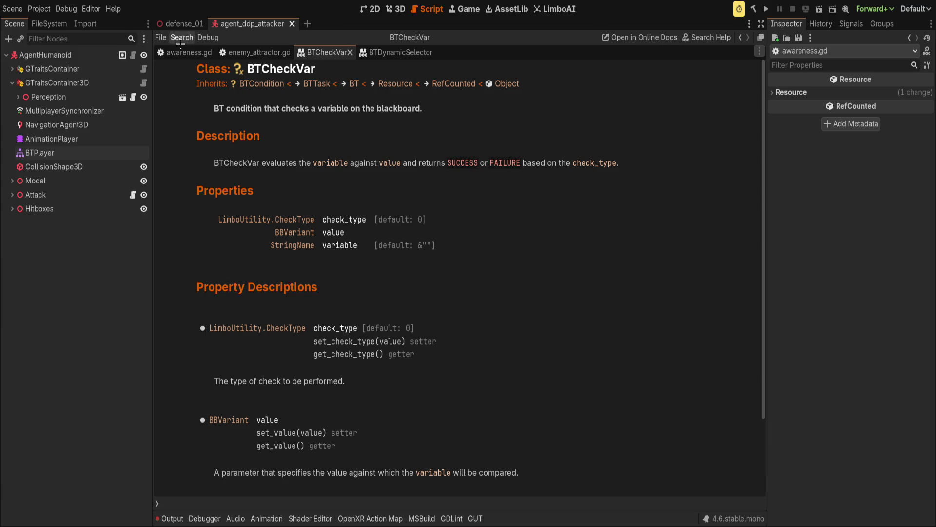
pyautogui.click(203, 53)
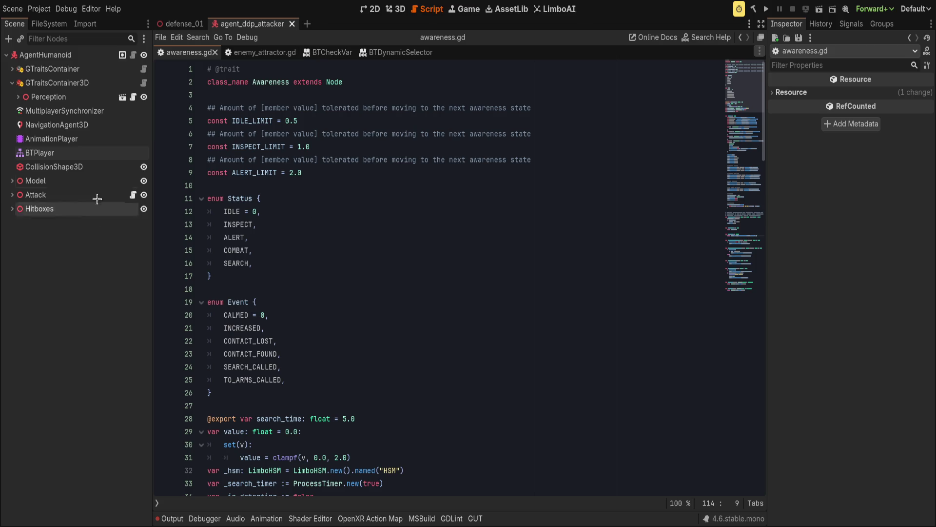
pyautogui.click(59, 153)
pyautogui.click(555, 9)
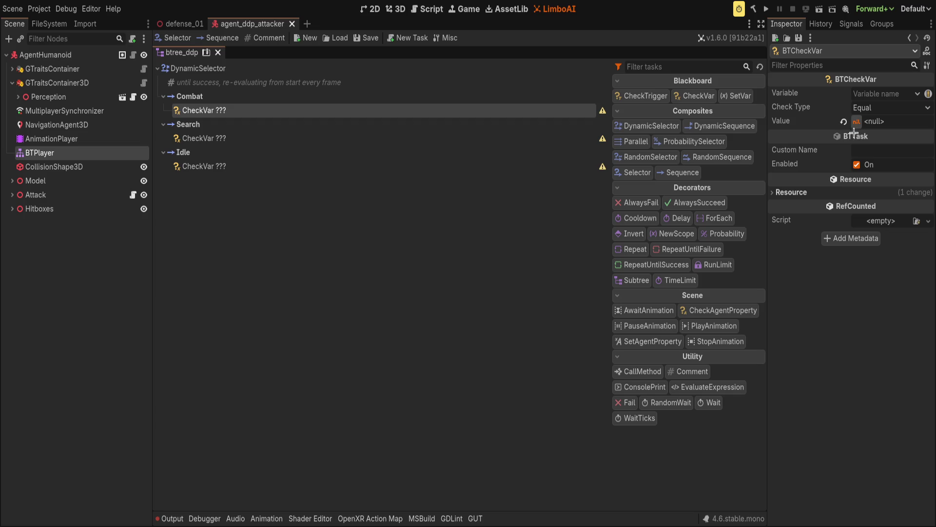
pyautogui.click(427, 9)
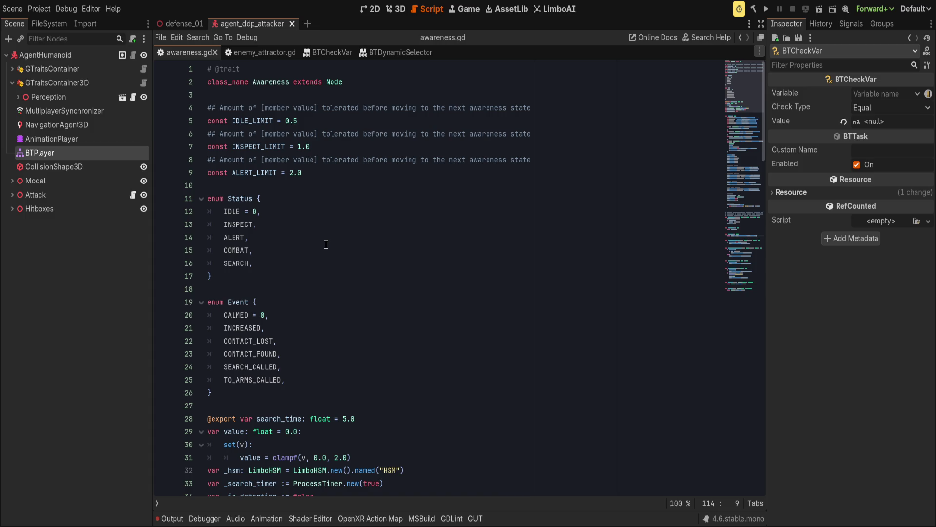
# Step: Select the Status enum block and move to the name_idle line in awareness.gd
pyautogui.scroll(-2, 324, 250)
pyautogui.scroll(2, 324, 250)
pyautogui.scroll(-3, 358, 261)
pyautogui.scroll(3, 357, 261)
pyautogui.click(337, 199)
pyautogui.moveTo(307, 276); pyautogui.dragTo(316, 200)
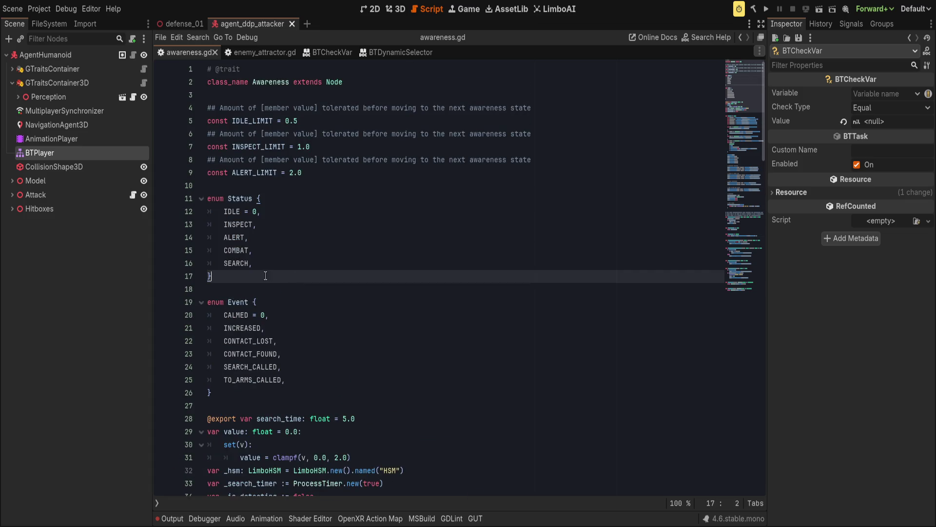
pyautogui.moveTo(299, 279); pyautogui.dragTo(208, 186)
pyautogui.scroll(-5, 302, 254)
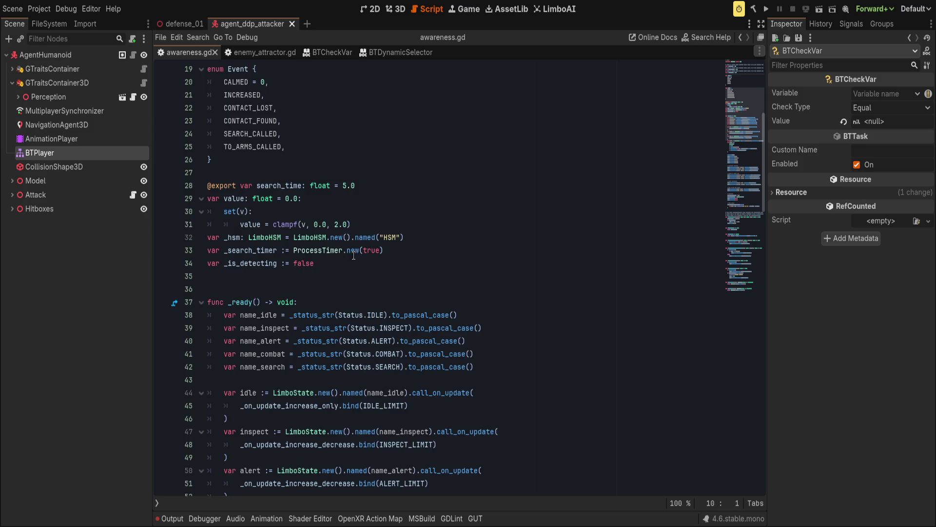
pyautogui.click(501, 313)
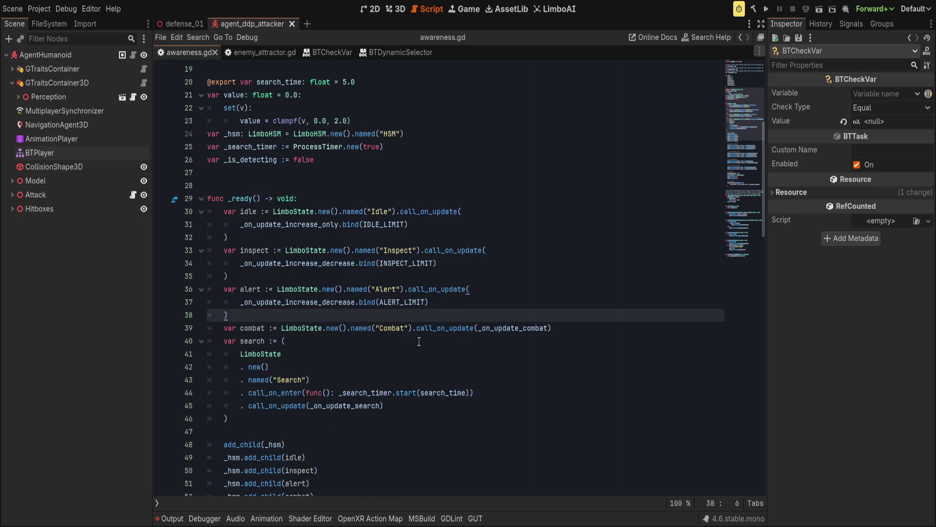
# Step: Review the Idle, Inspect, Alert, Combat and Search state definitions in _ready
pyautogui.scroll(6, 417, 342)
pyautogui.scroll(-10, 417, 342)
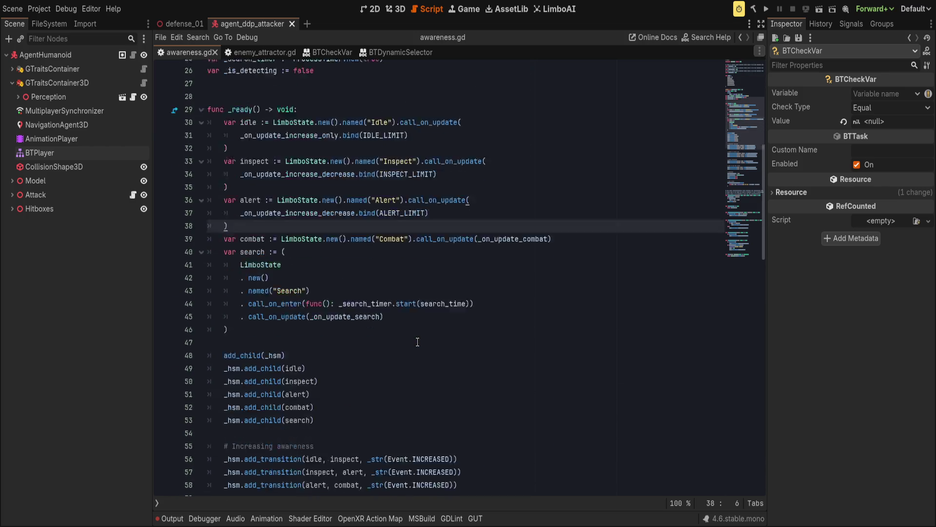
pyautogui.scroll(5, 419, 342)
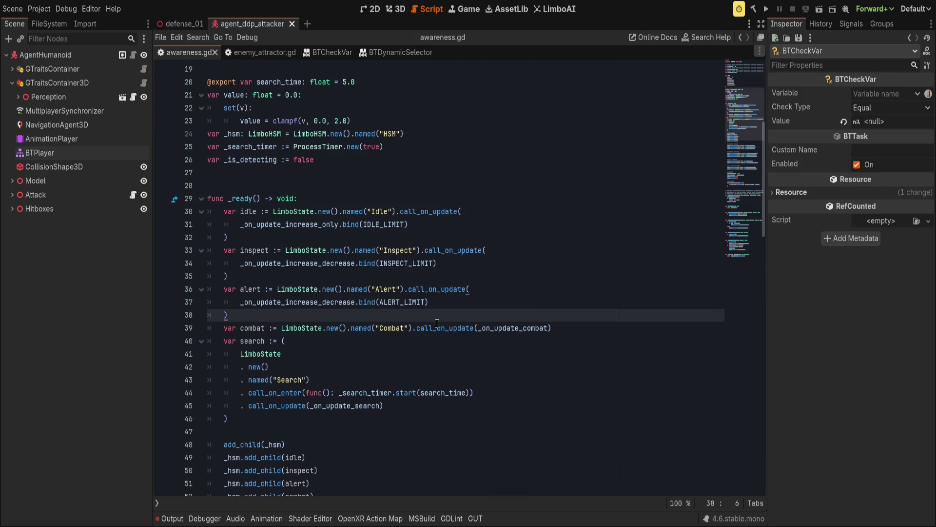
pyautogui.click(387, 211)
pyautogui.click(385, 250)
pyautogui.click(382, 289)
pyautogui.click(391, 328)
pyautogui.click(410, 379)
pyautogui.scroll(-5, 445, 375)
pyautogui.scroll(-12, 447, 373)
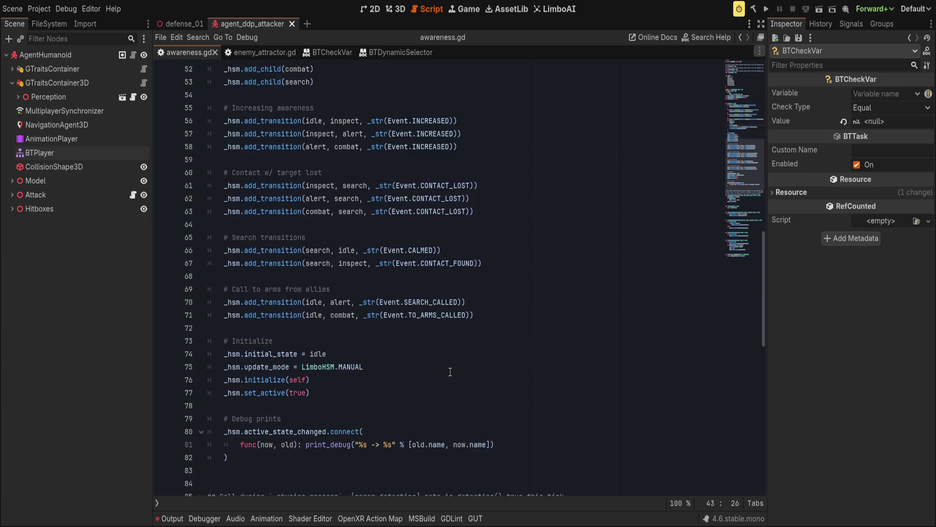
pyautogui.click(414, 359)
# Step: Declare a new func get_status() -> String: below tick_detection
pyautogui.press('Up')
pyautogui.press('Down')
pyautogui.press('Down')
pyautogui.press('Return')
pyautogui.write('fun c')
pyautogui.press('BackSpace')
pyautogui.write('c get_st')
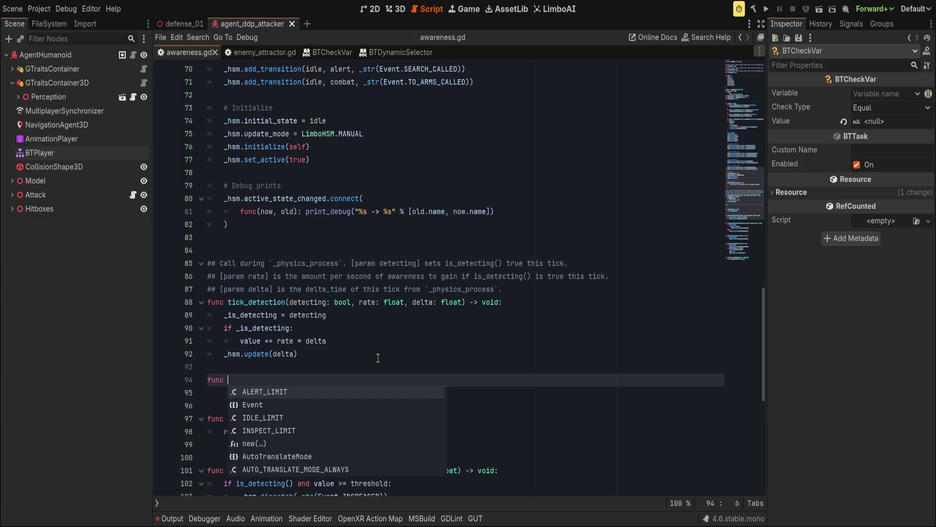
pyautogui.write('atus() -> String')
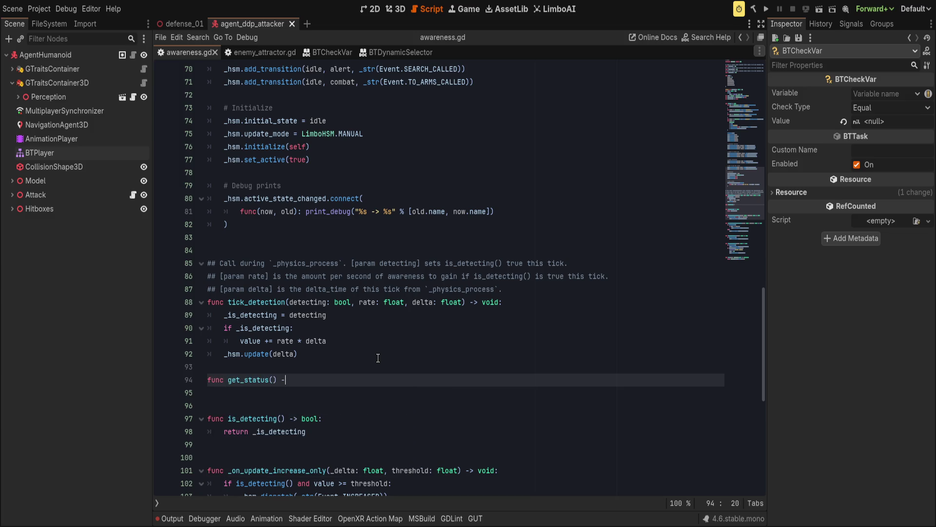
pyautogui.write(':')
pyautogui.press('Return')
# Step: Make get_status return _hsm.get_active_state().name, add a blank line above it, and save
pyautogui.write('return _hsm.')
pyautogui.press('Return')
pyautogui.hotkey('ctrl', 'z')
pyautogui.write('active')
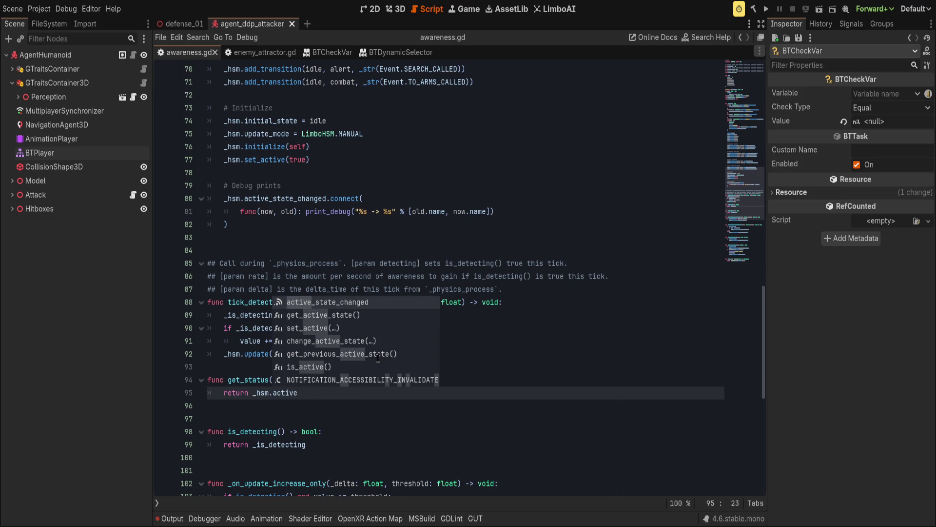
pyautogui.press('Down')
pyautogui.press('Return')
pyautogui.write('.name')
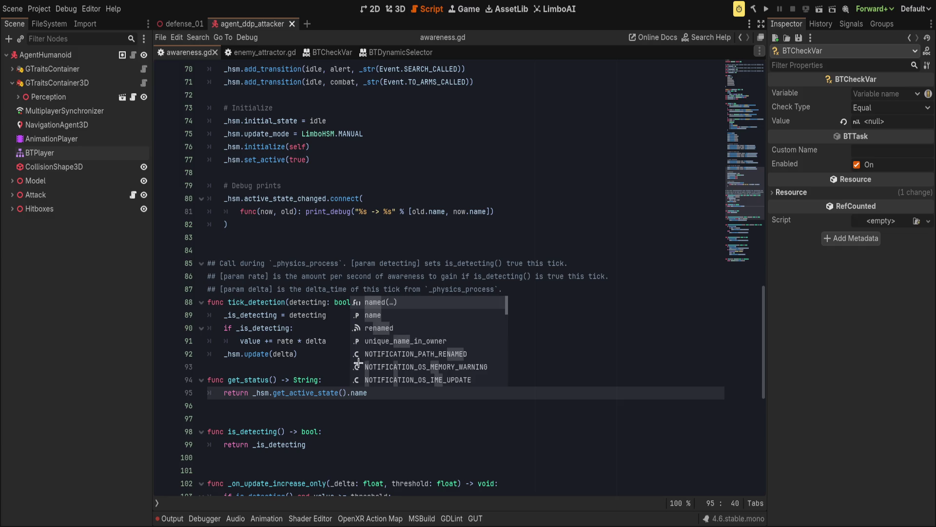
pyautogui.click(322, 371)
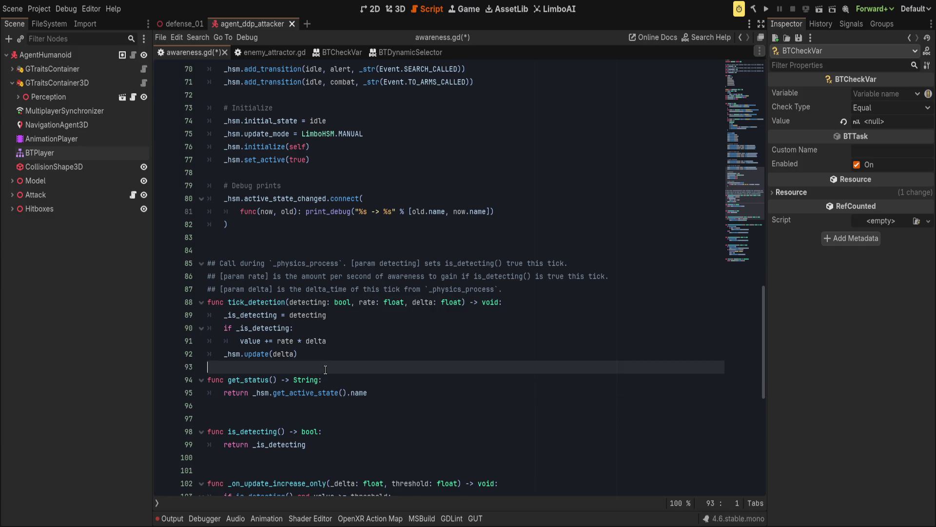
pyautogui.press('Return')
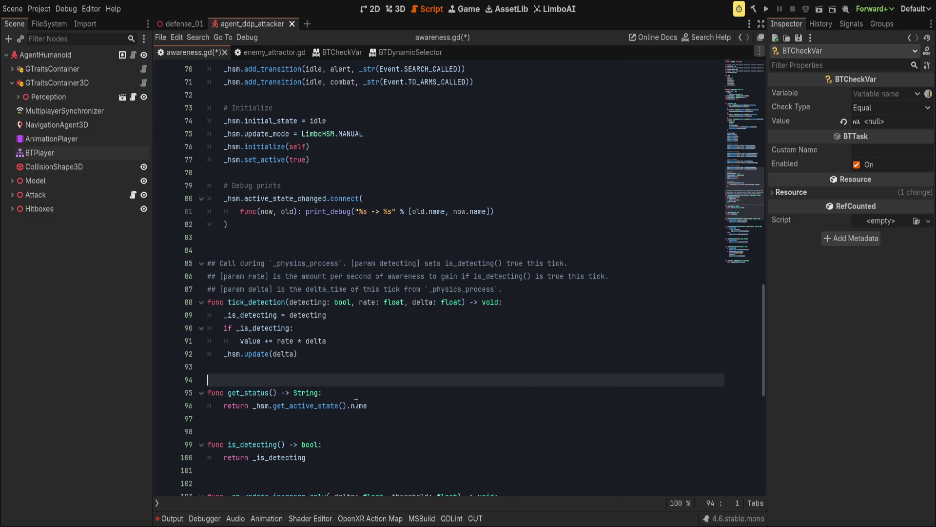
pyautogui.hotkey('ctrl', 's')
# Step: Change get_status's return type to StringName, save, and select the BTPlayer node
pyautogui.click(295, 393)
pyautogui.hotkey('ctrl', 'Right')
pyautogui.write('Name')
pyautogui.click(334, 383)
pyautogui.hotkey('ctrl', 's')
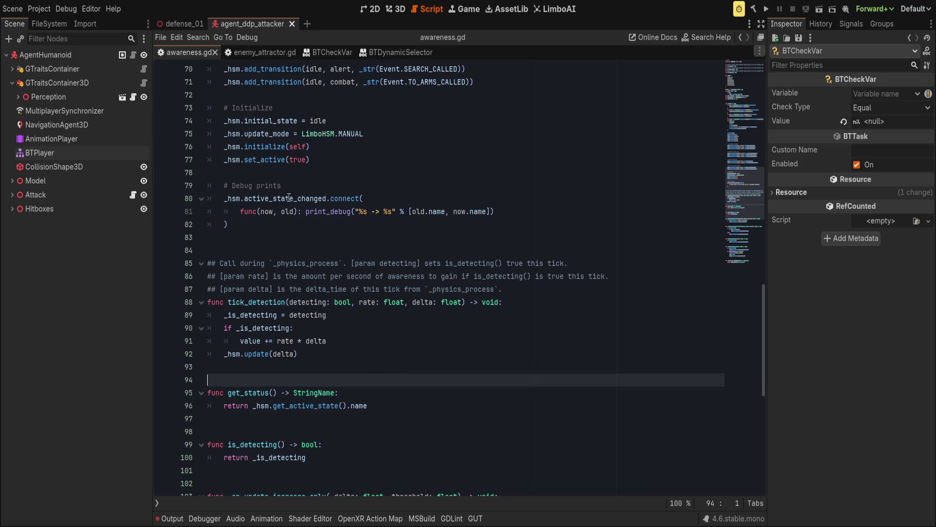
pyautogui.click(40, 153)
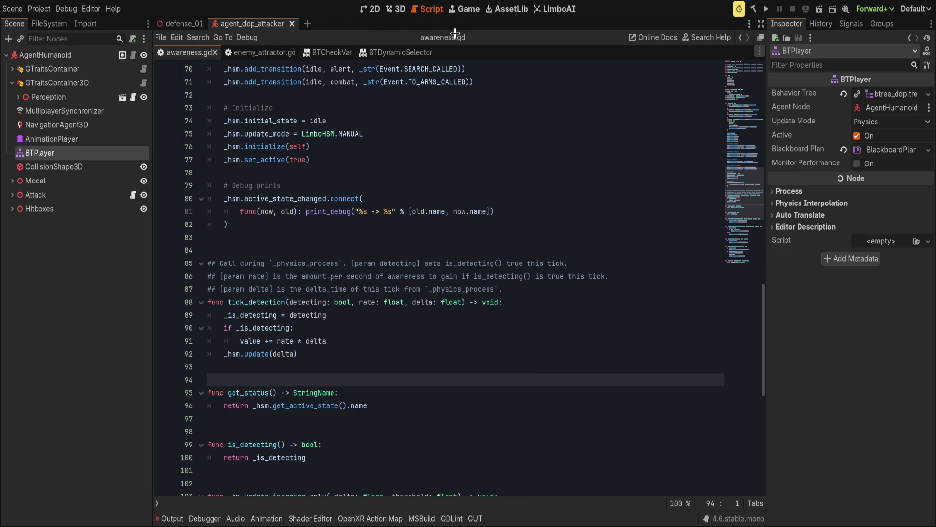
pyautogui.click(556, 9)
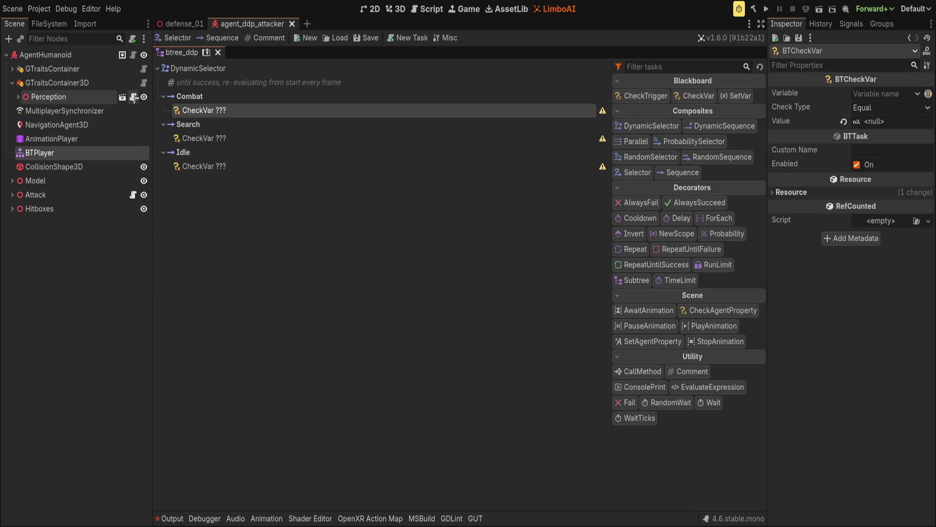
# Step: Open perception.gd in the script editor
pyautogui.click(133, 97)
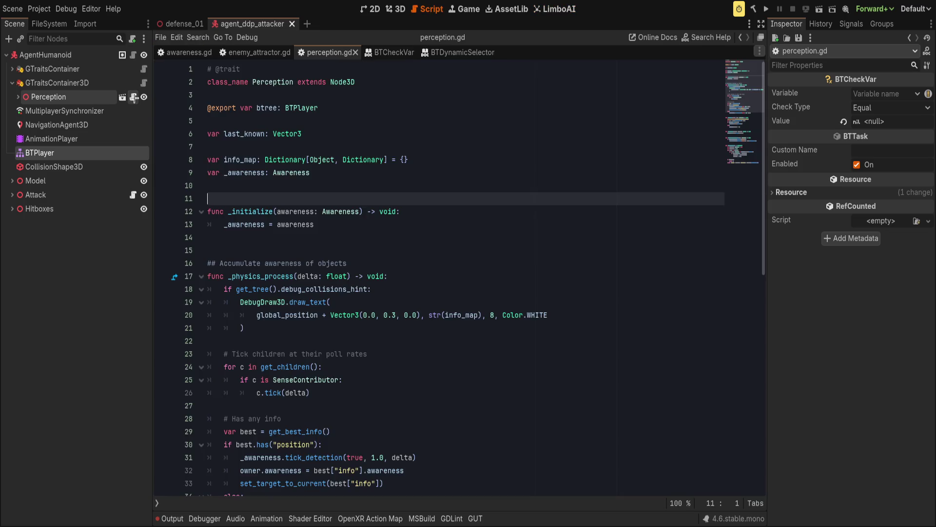
# Step: Review perception.gd's set_target_to_current, position check and get_best_info lines (33, 30, 29)
pyautogui.scroll(-4, 413, 266)
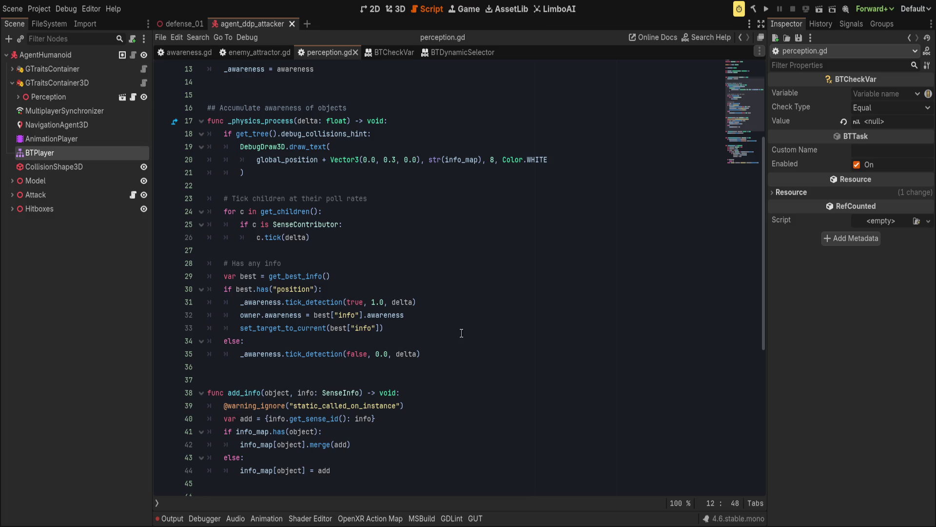
pyautogui.click(462, 330)
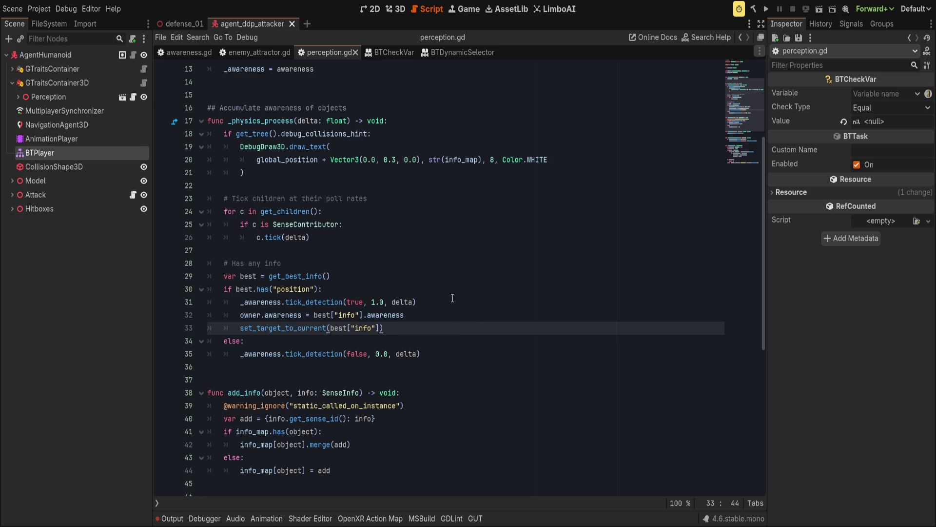
pyautogui.click(460, 298)
pyautogui.click(473, 289)
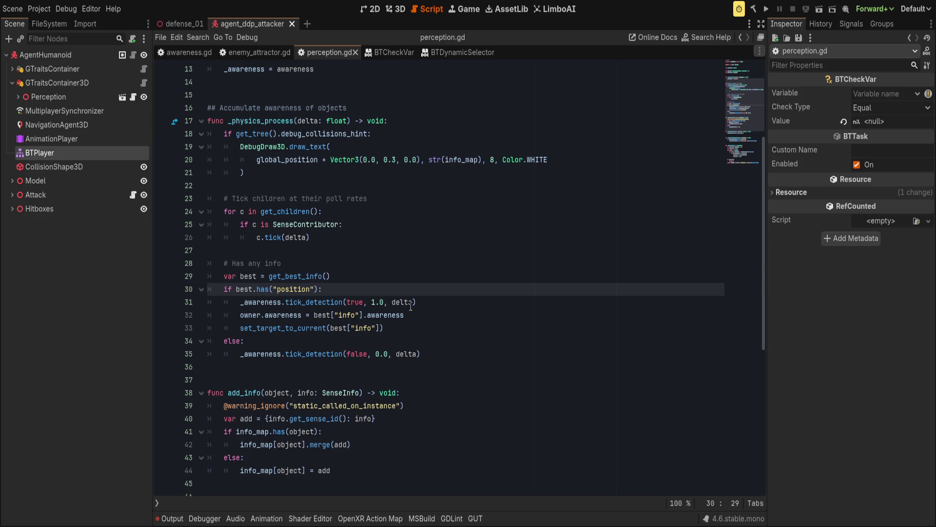
pyautogui.click(408, 276)
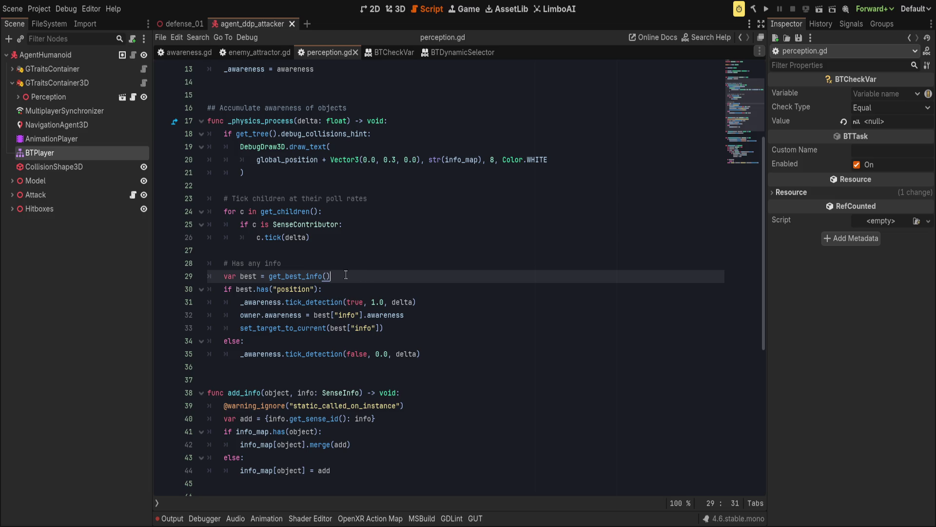
# Step: Select the BTPlayer node in the Scene dock and save the scene
pyautogui.moveTo(73, 153)
pyautogui.mouseDown()
pyautogui.moveTo(75, 122)
pyautogui.moveTo(89, 139)
pyautogui.mouseUp()
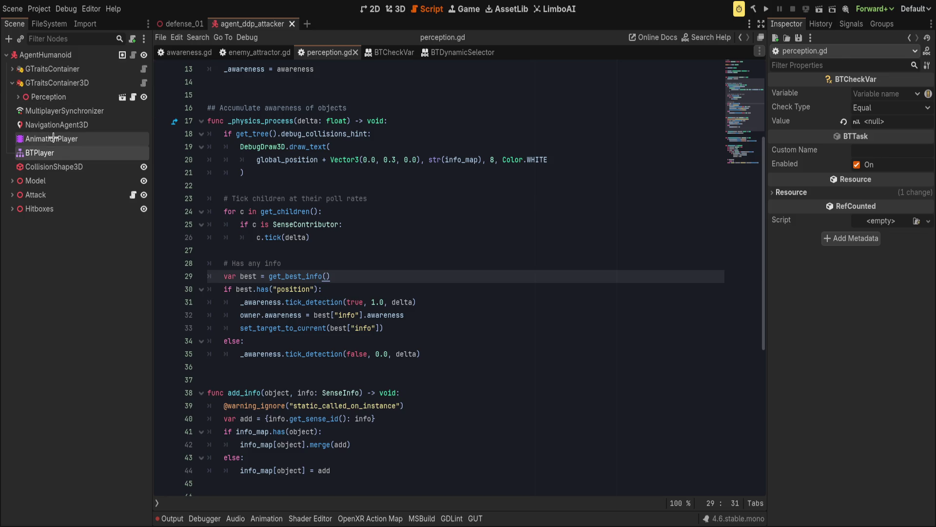
pyautogui.moveTo(54, 139); pyautogui.dragTo(53, 139)
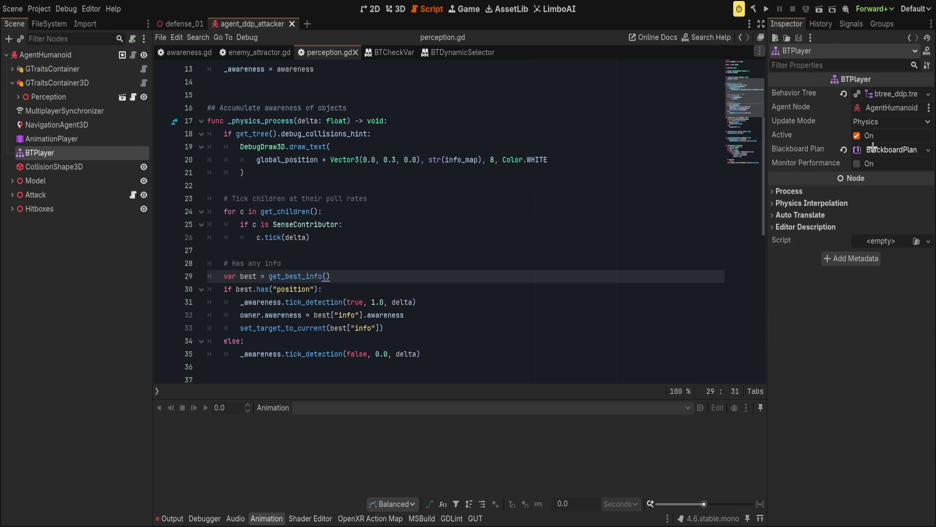
pyautogui.press('Up')
pyautogui.press('Up')
pyautogui.press('Up')
pyautogui.hotkey('ctrl', 's')
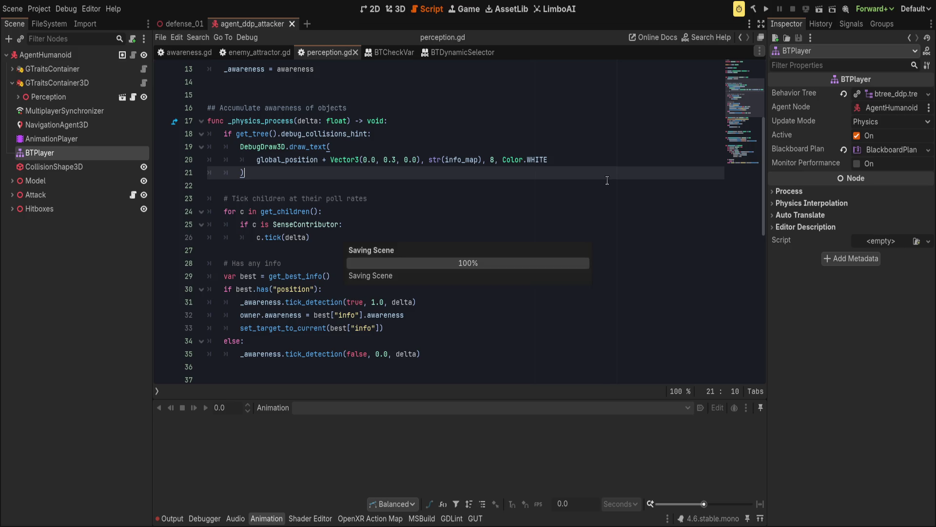
pyautogui.click(885, 150)
# Step: Open BTPlayer's BlackboardPlan and edit its variables, leaving 'P' and a new 'Var'
pyautogui.click(847, 158)
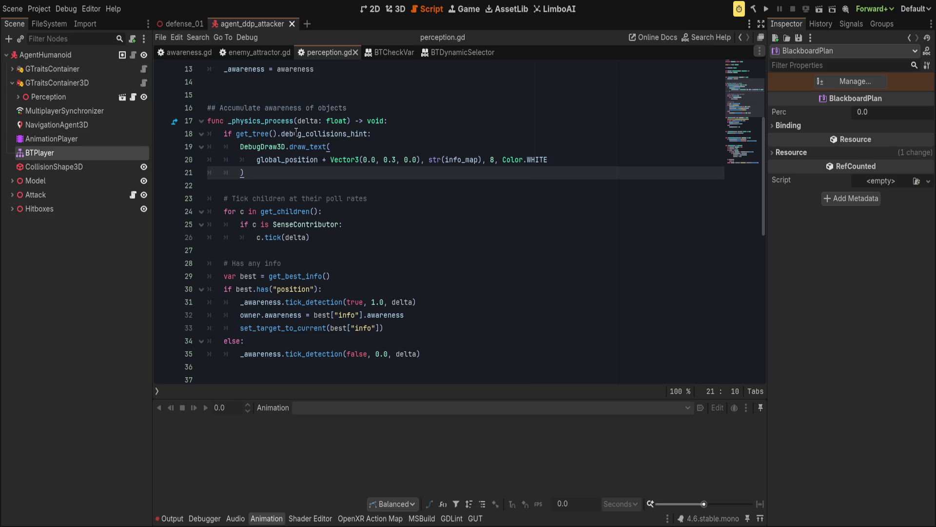
pyautogui.press('BackSpace')
pyautogui.press('BackSpace')
pyautogui.press('BackSpace')
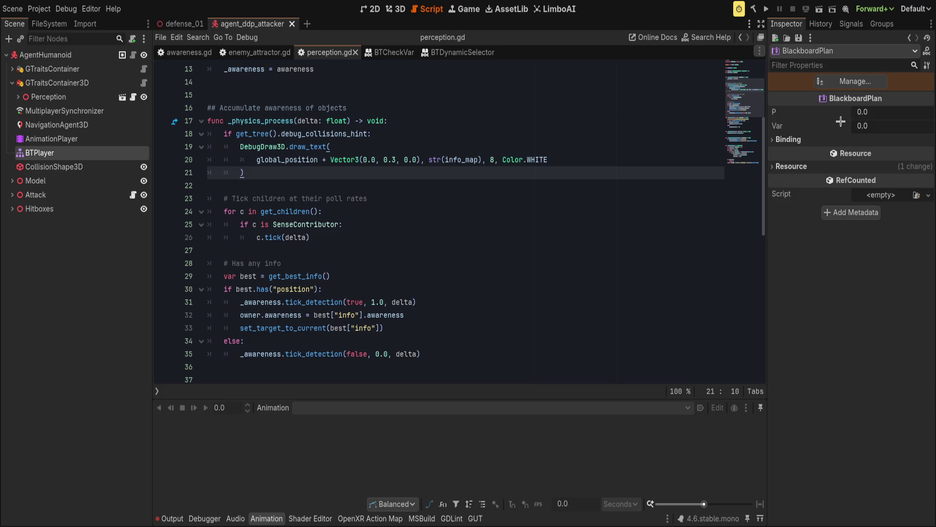
# Step: Expand the variable's Binding section and bind Prc Status to the Perception node's property
pyautogui.click(788, 139)
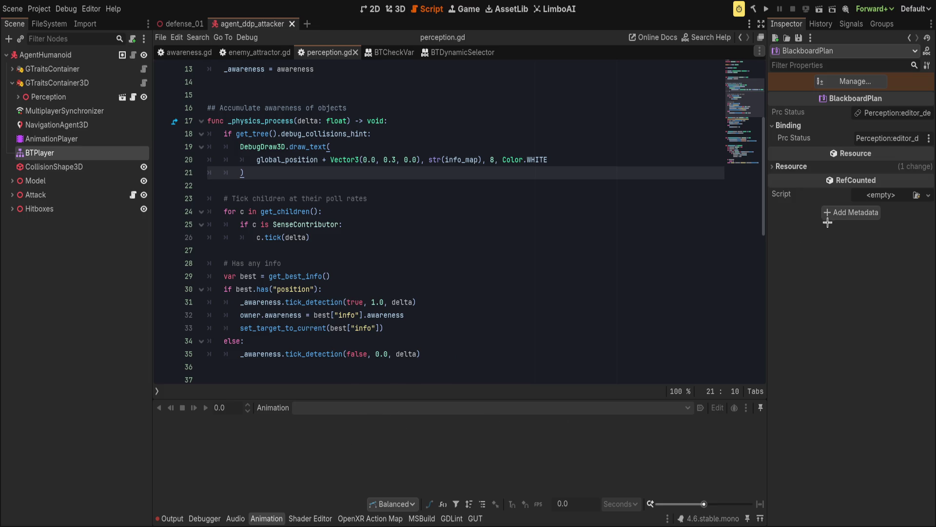
pyautogui.scroll(4, 355, 276)
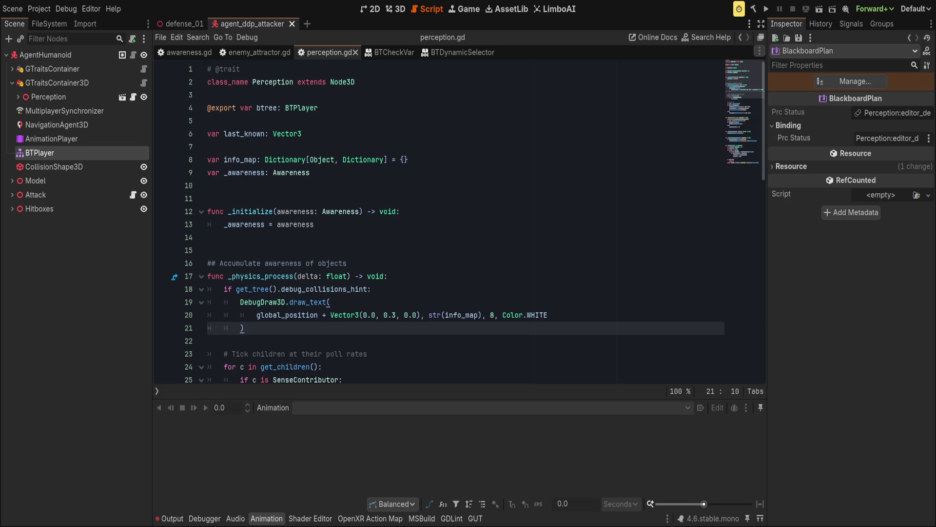
pyautogui.hotkey('alt', 'Tab')
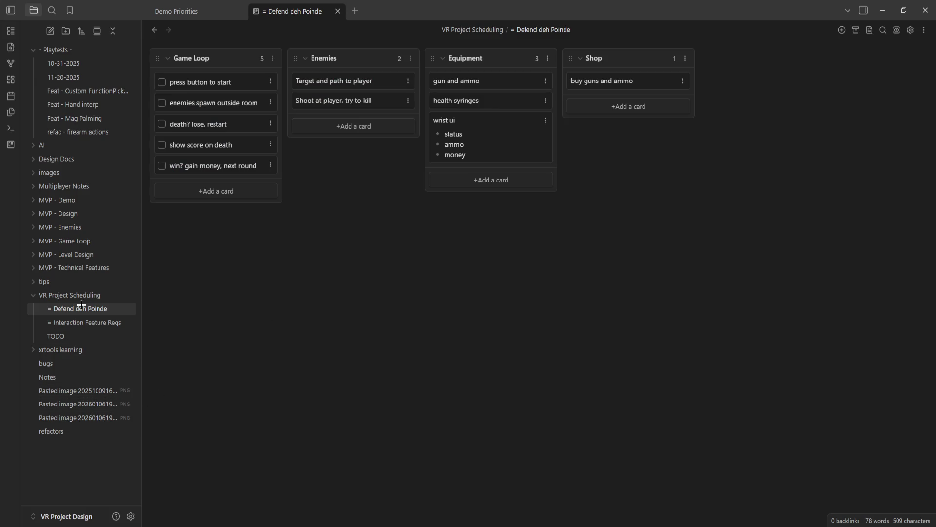
# Step: Expand MVP - Enemies, open the bugs note and delete all its body text
pyautogui.click(28, 225)
pyautogui.click(78, 255)
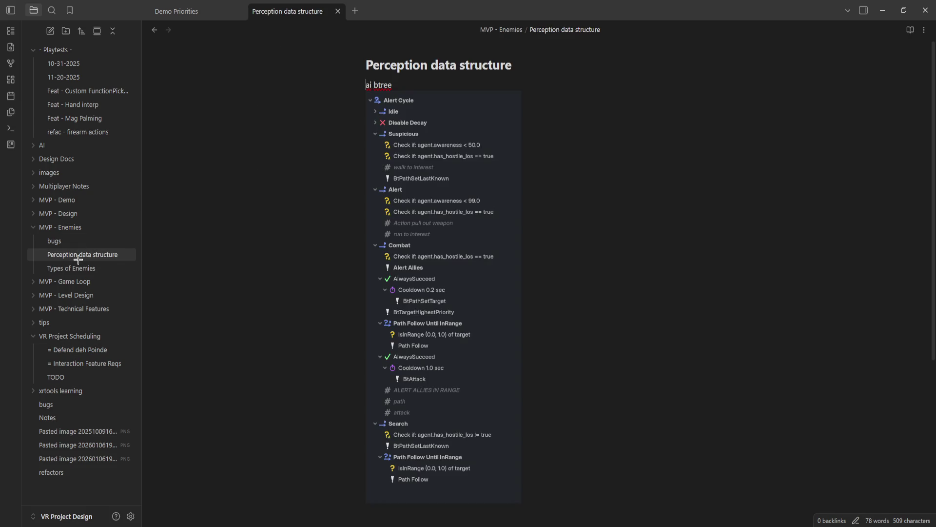
pyautogui.rightClick(83, 257)
pyautogui.press('Escape')
pyautogui.click(73, 240)
pyautogui.moveTo(399, 284); pyautogui.dragTo(277, 117)
pyautogui.press('BackSpace')
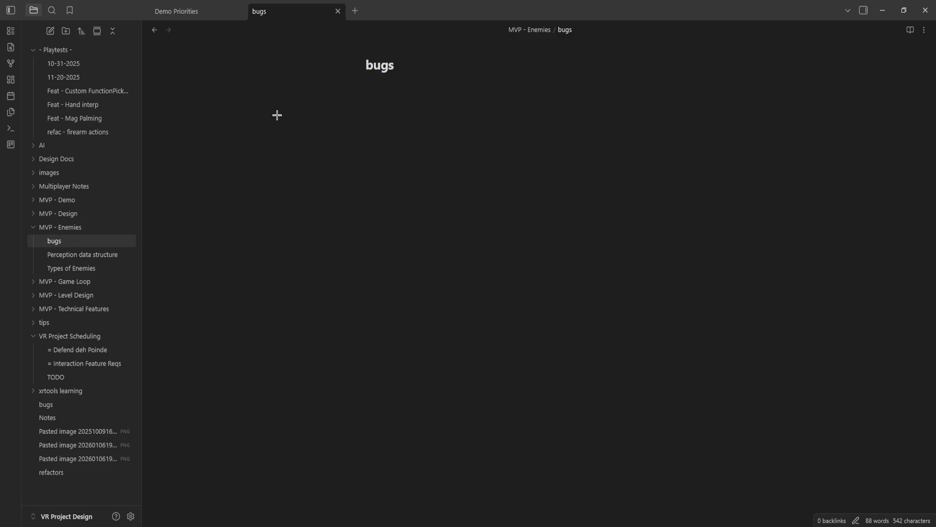
# Step: Rename the bugs note to 'enemy'
pyautogui.doubleClick(427, 70)
pyautogui.press('BackSpace')
pyautogui.write('enemy')
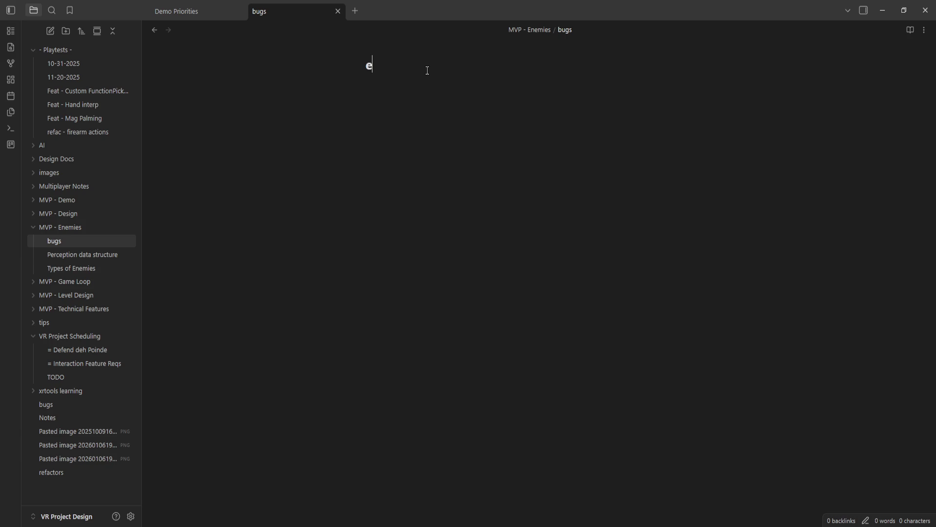
pyautogui.press('Return')
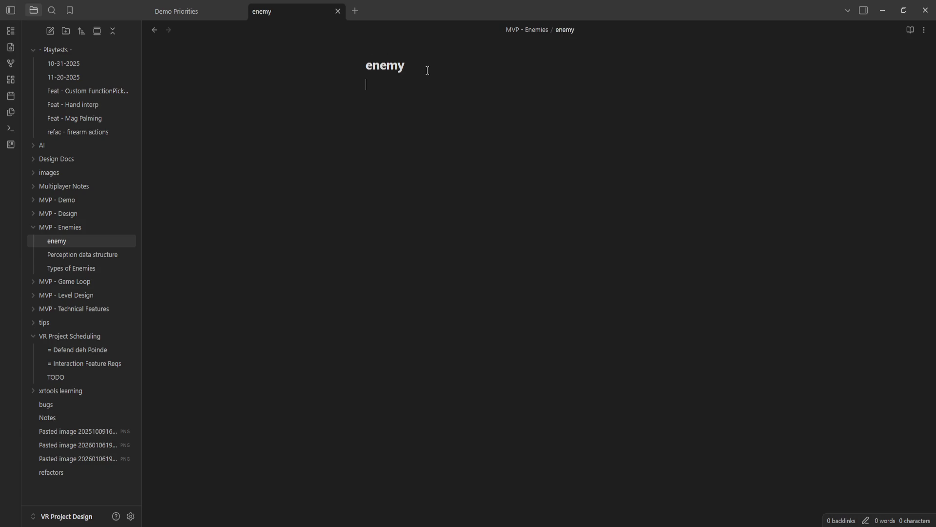
pyautogui.hotkey('alt', 'Tab')
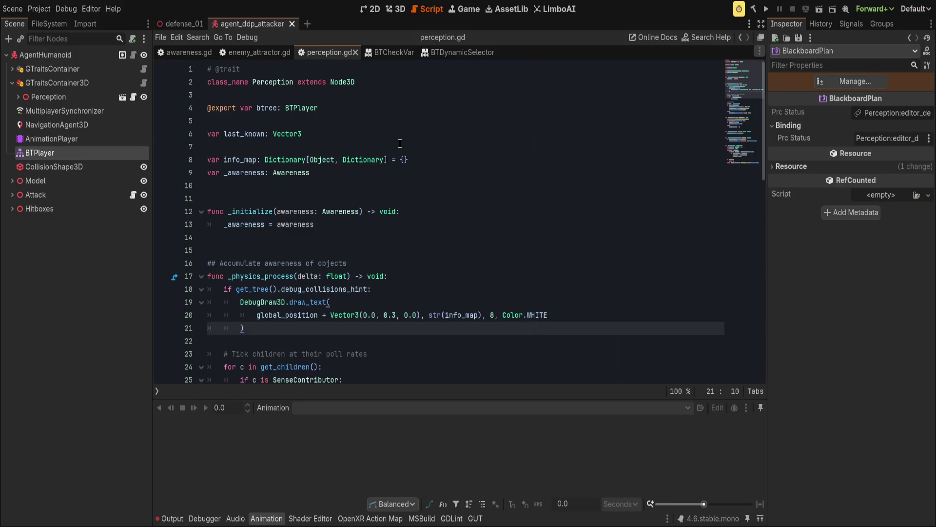
# Step: Look at the info_map declaration and remove Prc Status's property binding
pyautogui.click(392, 143)
pyautogui.click(434, 159)
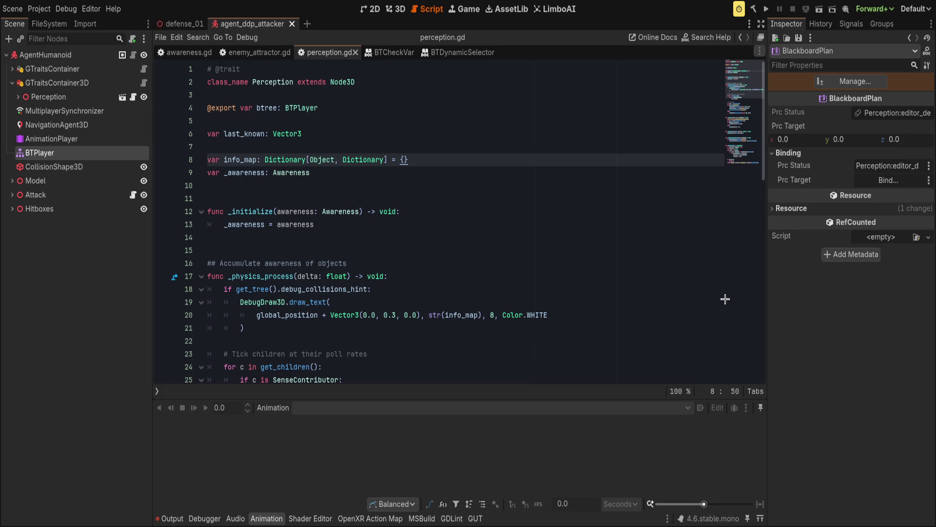
pyautogui.click(929, 165)
pyautogui.click(906, 180)
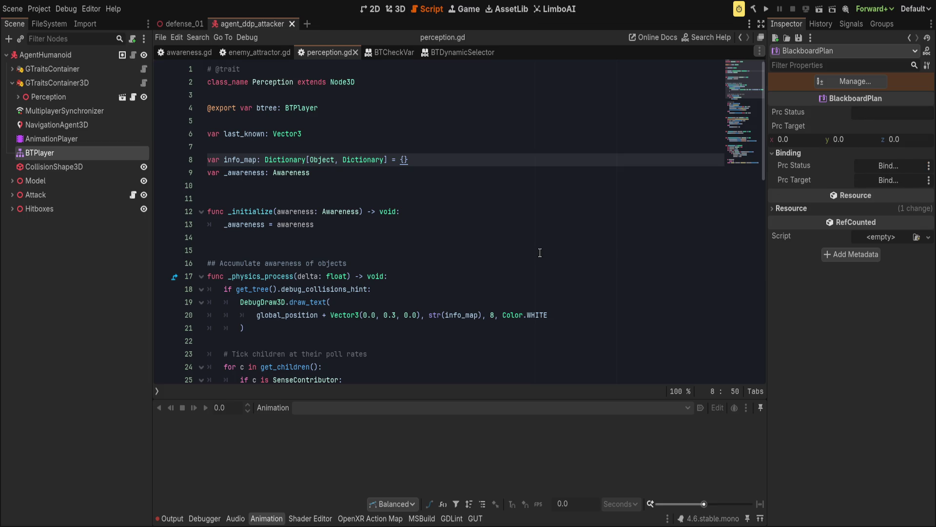
# Step: Check the _awareness assignment on line 13, then return to the btree_ddp behaviour tree
pyautogui.click(518, 239)
pyautogui.click(518, 225)
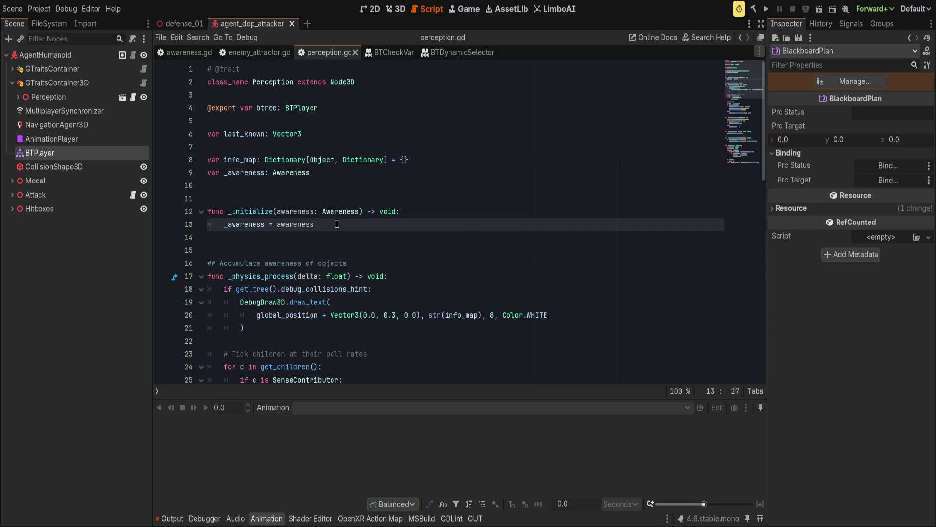
pyautogui.click(13, 98)
pyautogui.click(11, 99)
pyautogui.click(549, 16)
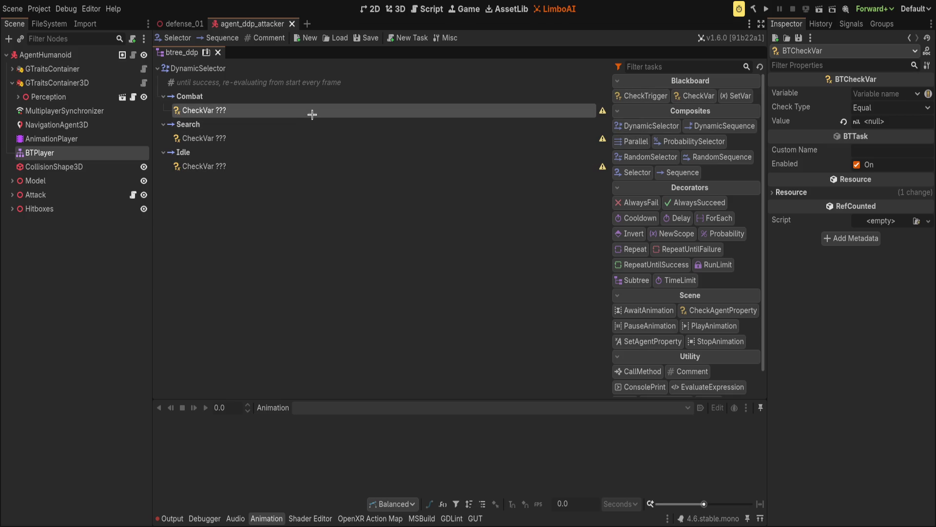
pyautogui.scroll(-2, 683, 283)
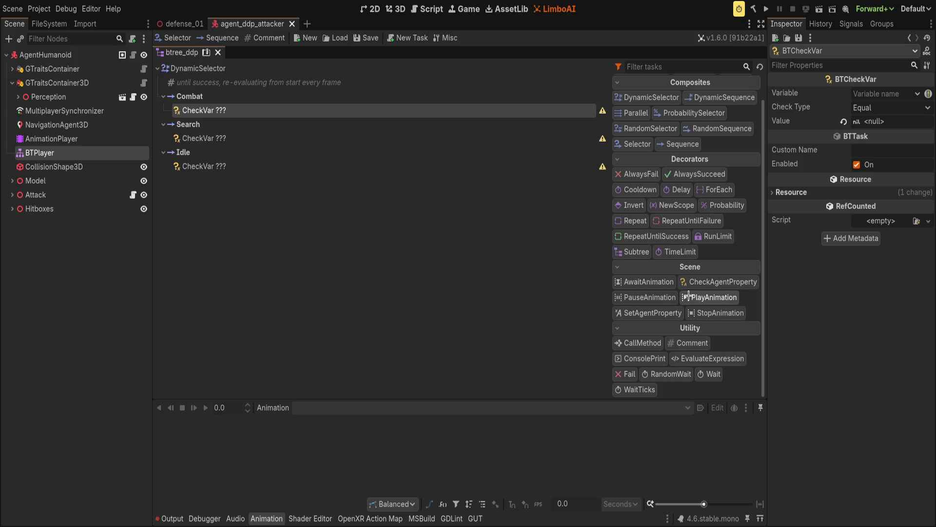
pyautogui.click(651, 343)
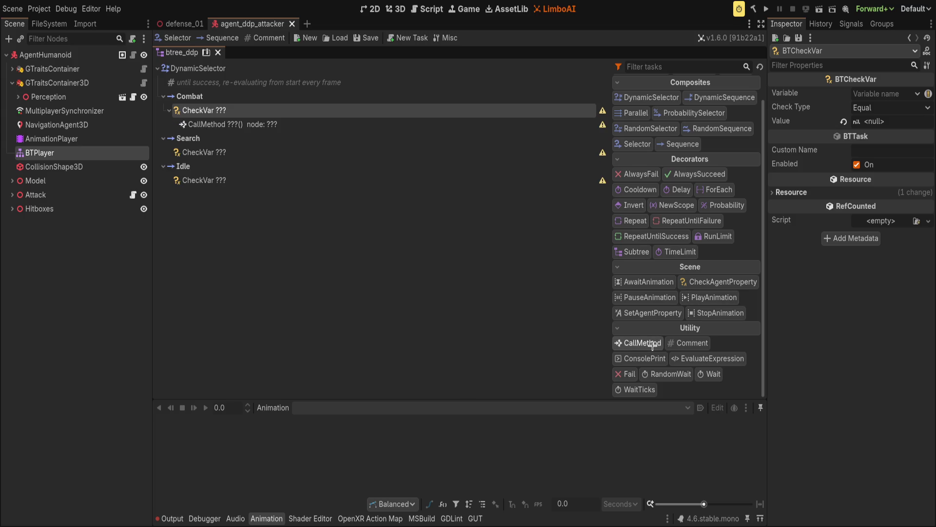
pyautogui.click(332, 128)
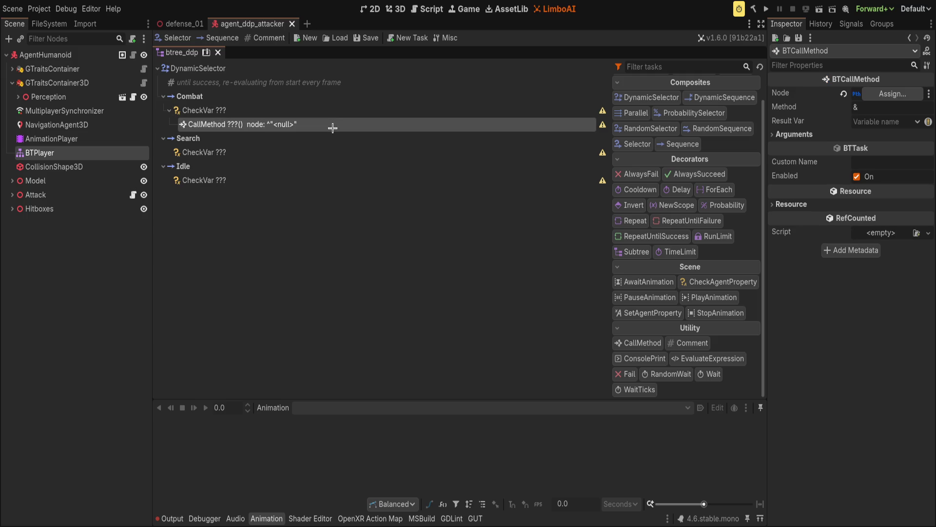
pyautogui.click(793, 135)
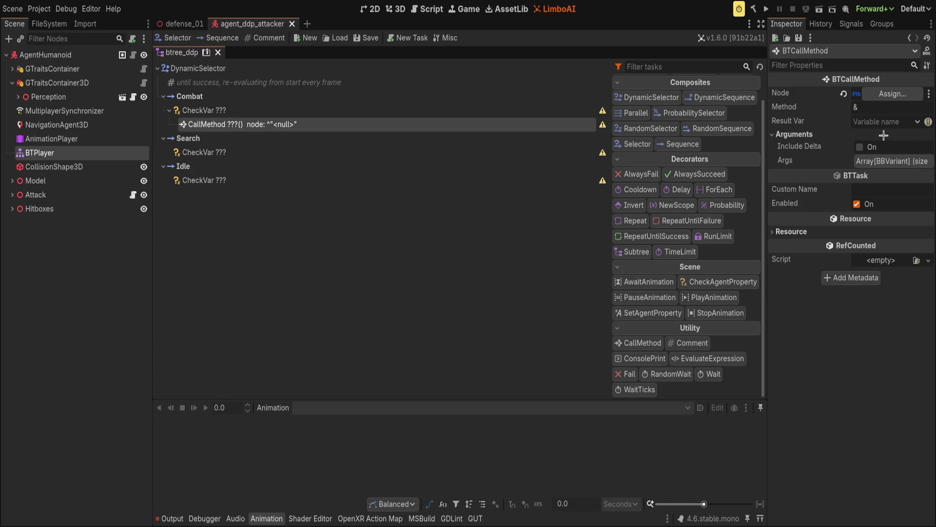
pyautogui.click(884, 135)
pyautogui.moveTo(222, 126); pyautogui.dragTo(243, 105)
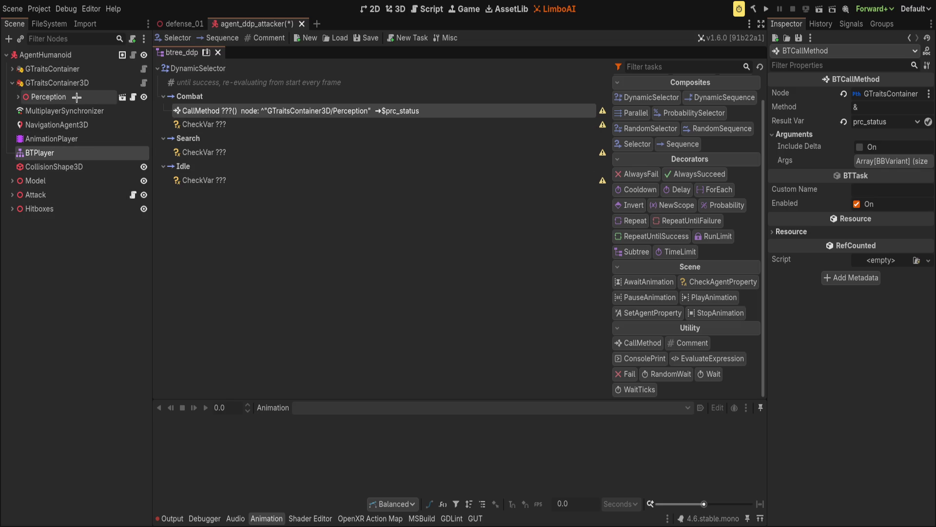
pyautogui.click(134, 97)
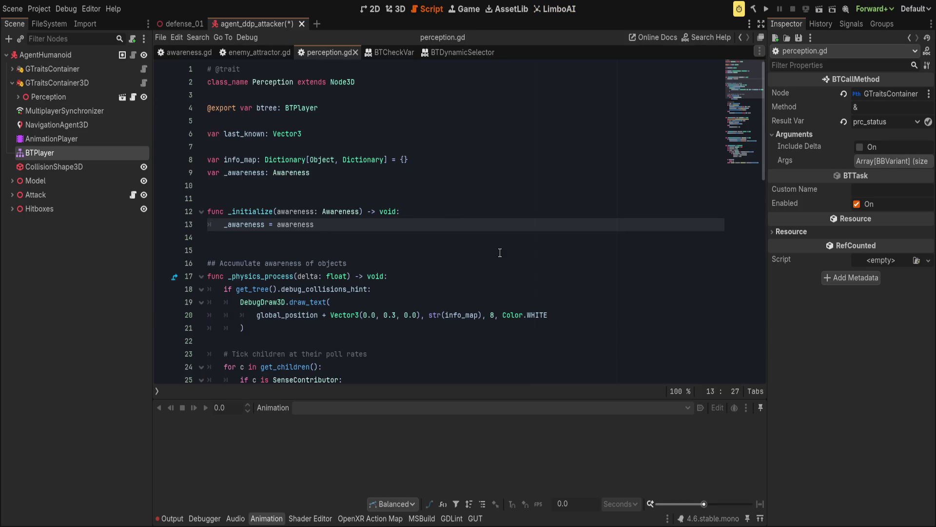
# Step: Cut the get_status function out of awareness.gd and save that script
pyautogui.scroll(-5, 501, 253)
pyautogui.scroll(2, 501, 253)
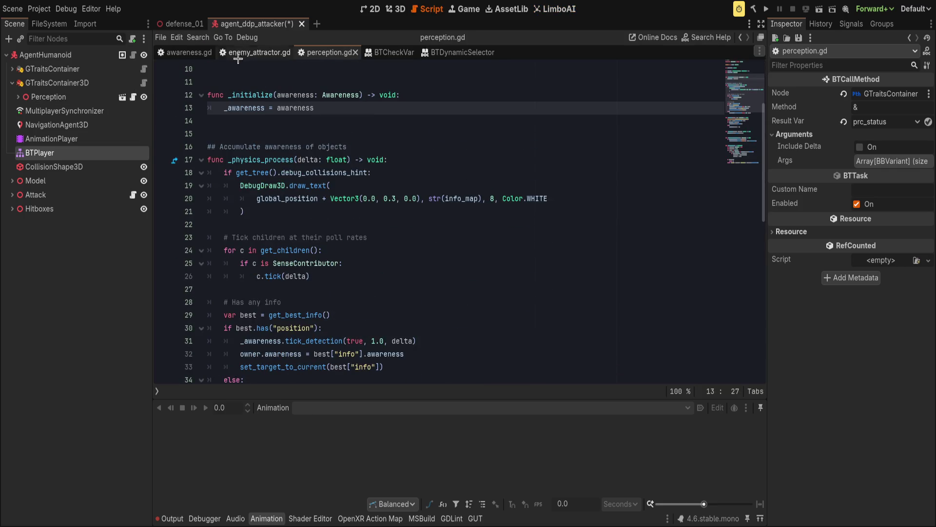
pyautogui.click(188, 52)
pyautogui.scroll(-3, 319, 241)
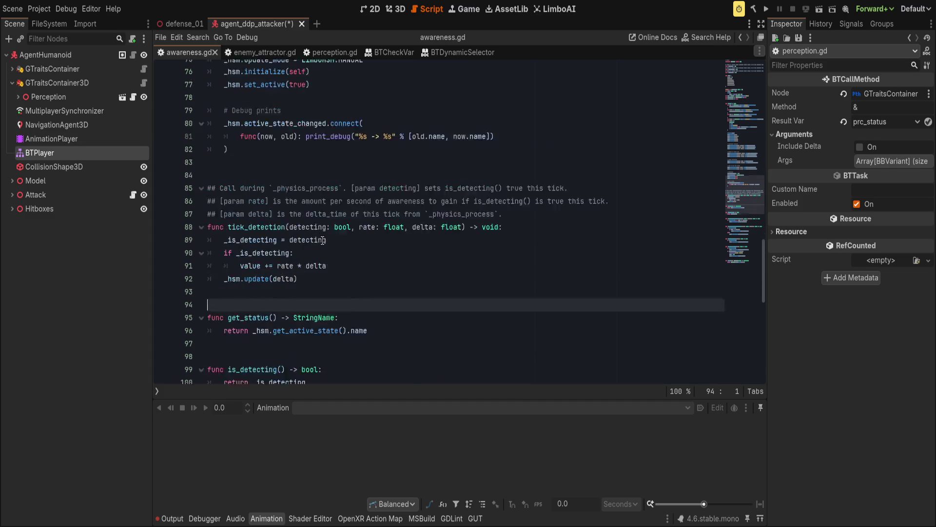
pyautogui.click(424, 288)
pyautogui.moveTo(424, 289); pyautogui.dragTo(436, 257)
pyautogui.press('BackSpace')
pyautogui.press('Delete')
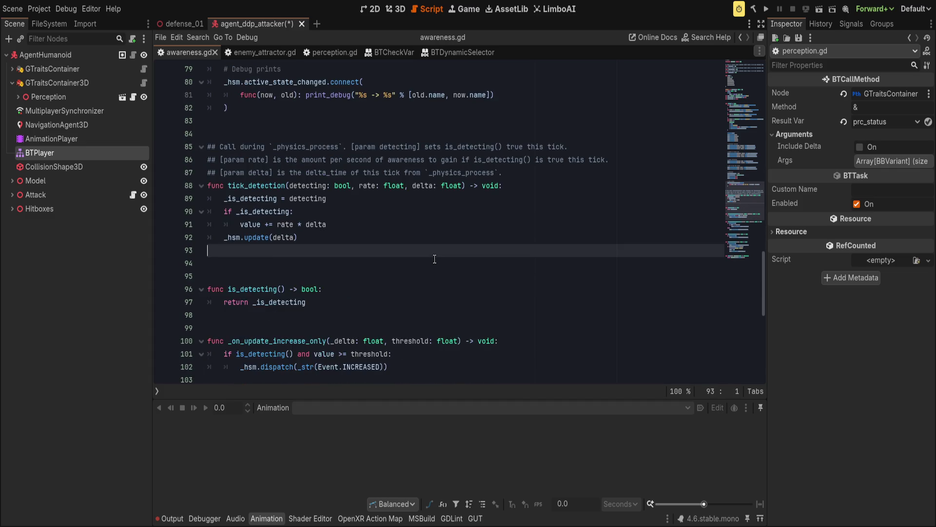
pyautogui.press('Left')
pyautogui.hotkey('ctrl', 's')
pyautogui.scroll(15, 341, 244)
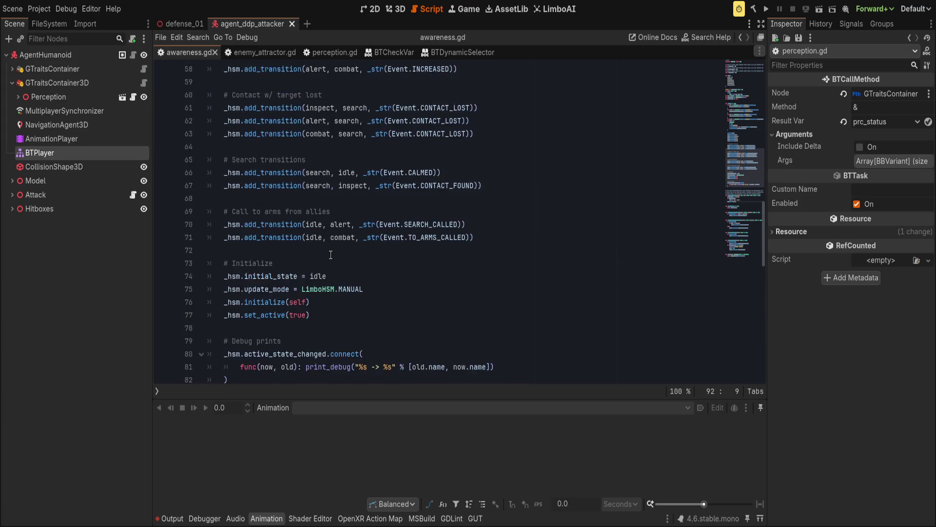
pyautogui.scroll(7, 337, 253)
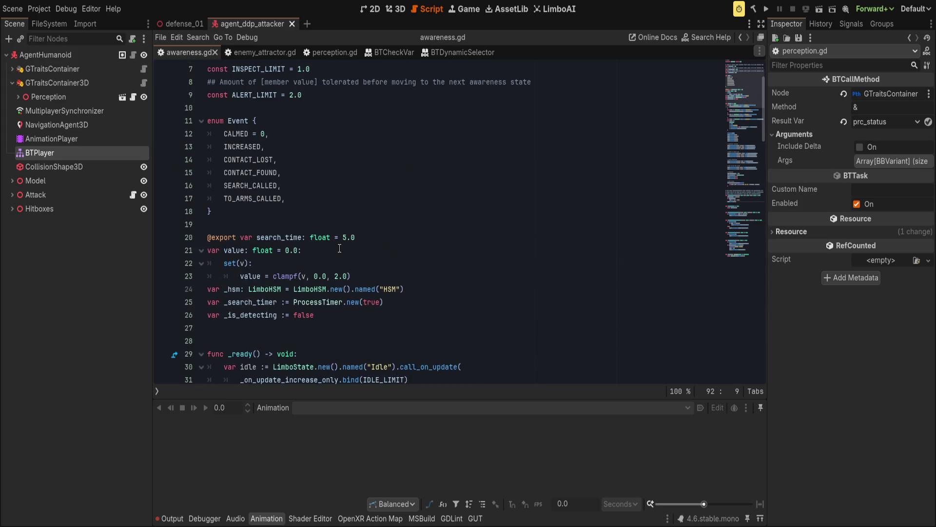
# Step: Paste get_status below _initialize in perception.gd, change _hsm to _awareness._hsm, and save
pyautogui.click(319, 51)
pyautogui.click(414, 229)
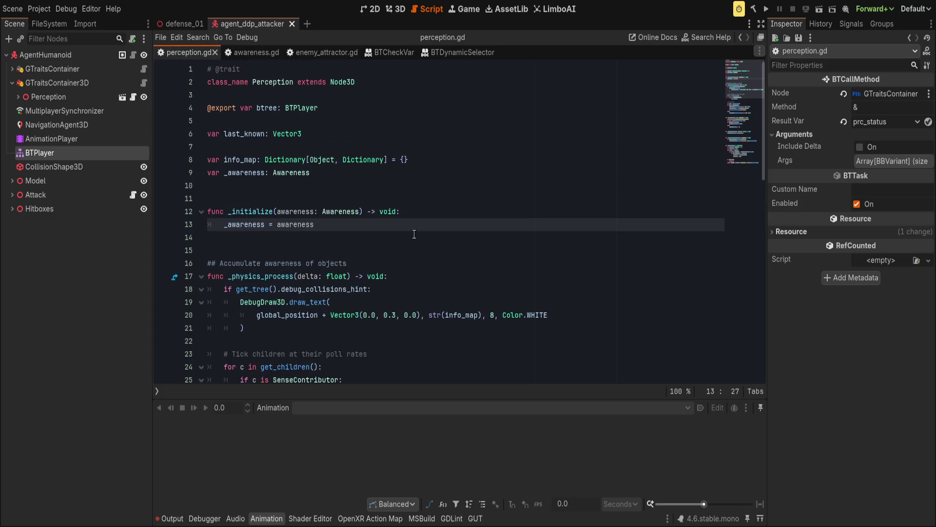
pyautogui.click(414, 234)
pyautogui.hotkey('ctrl', 'v')
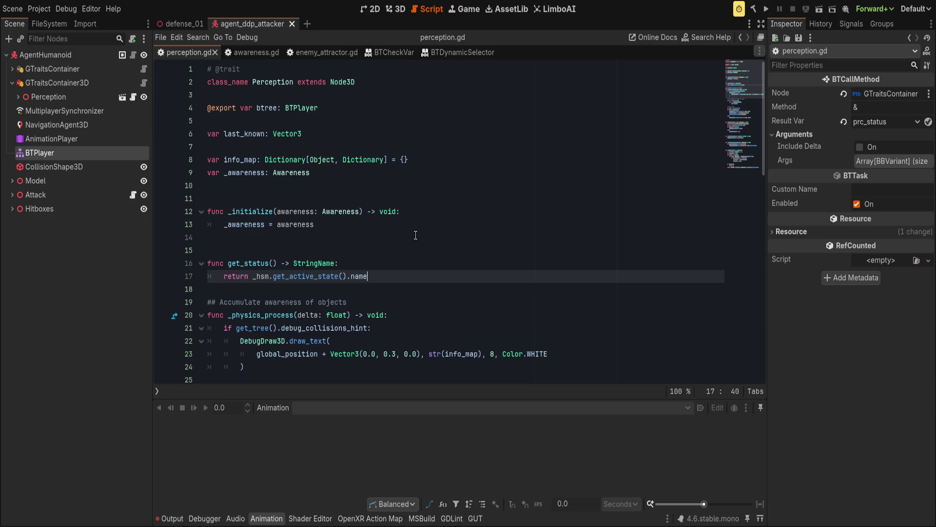
pyautogui.hotkey('ctrl', 'Left')
pyautogui.hotkey('ctrl', 'Left')
pyautogui.hotkey('ctrl', 'Left')
pyautogui.hotkey('ctrl', 'Delete')
pyautogui.write('_a')
pyautogui.press('Return')
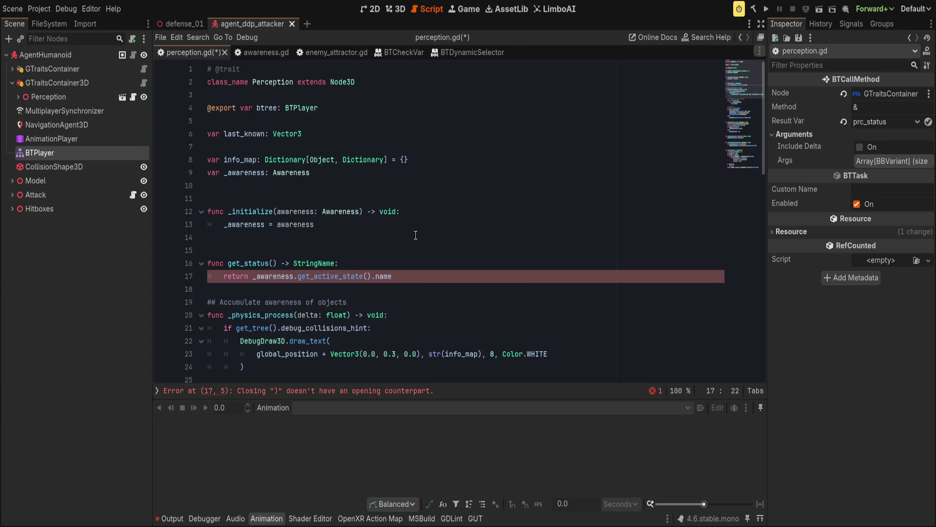
pyautogui.write('._hsm')
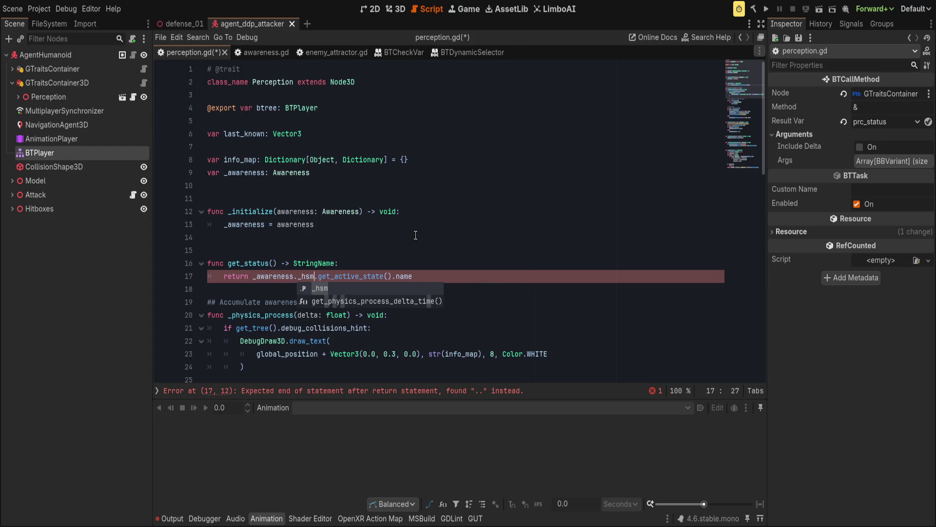
pyautogui.press('Escape')
pyautogui.hotkey('ctrl', 's')
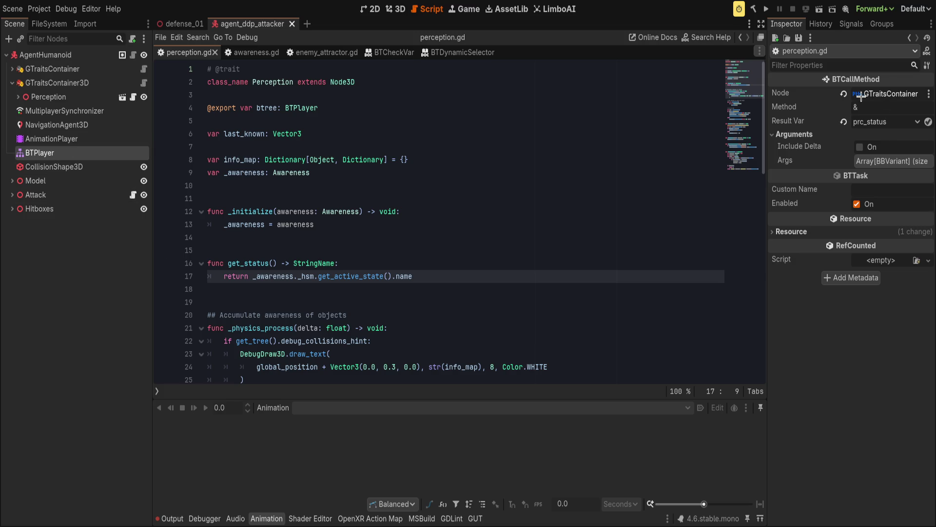
# Step: Keep GTraitsContainer as the target, set Method to get_status, and collapse the unused Arguments
pyautogui.click(843, 93)
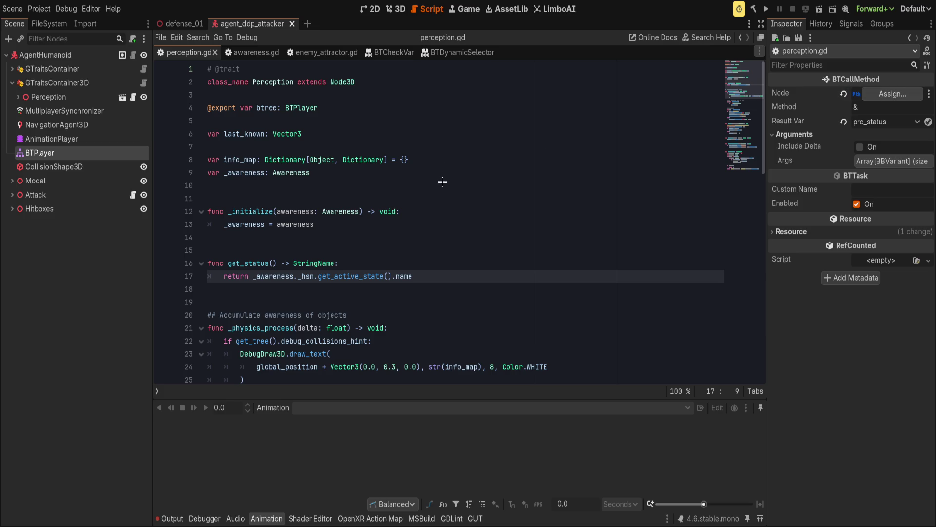
pyautogui.hotkey('ctrl', 'z')
pyautogui.write('get_status')
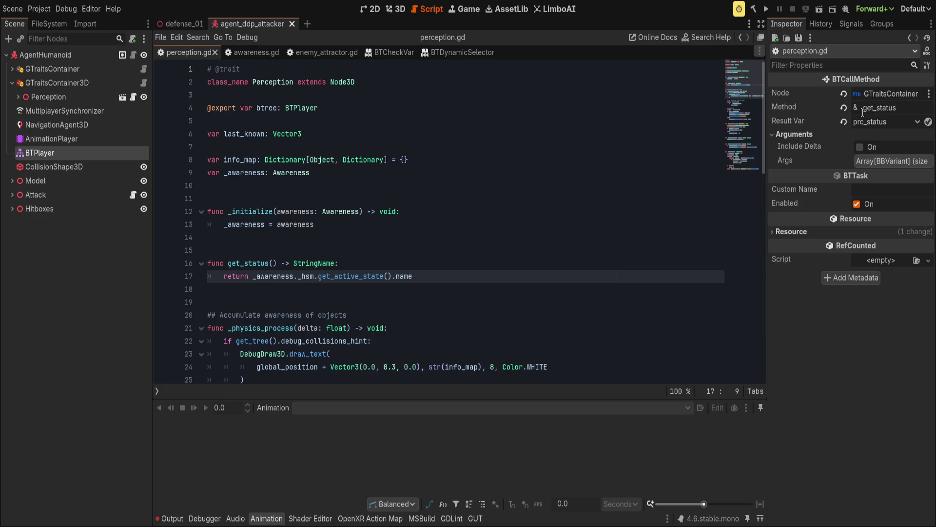
pyautogui.click(872, 163)
pyautogui.click(872, 162)
pyautogui.click(794, 134)
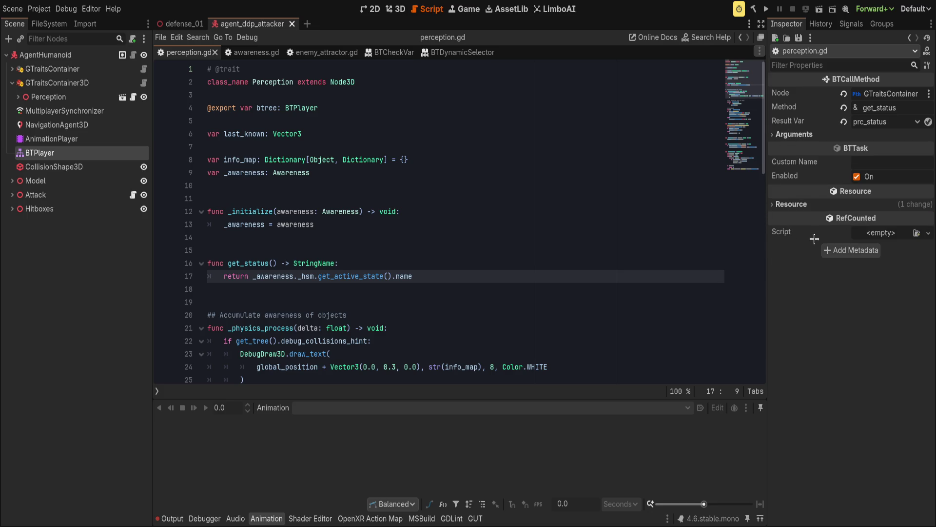
# Step: Give the task the custom name 'Get Awareness Status' and save the scene
pyautogui.click(886, 161)
pyautogui.write('Se')
pyautogui.hotkey('ctrl', 'a')
pyautogui.write('GetStatus')
pyautogui.hotkey('ctrl', 's')
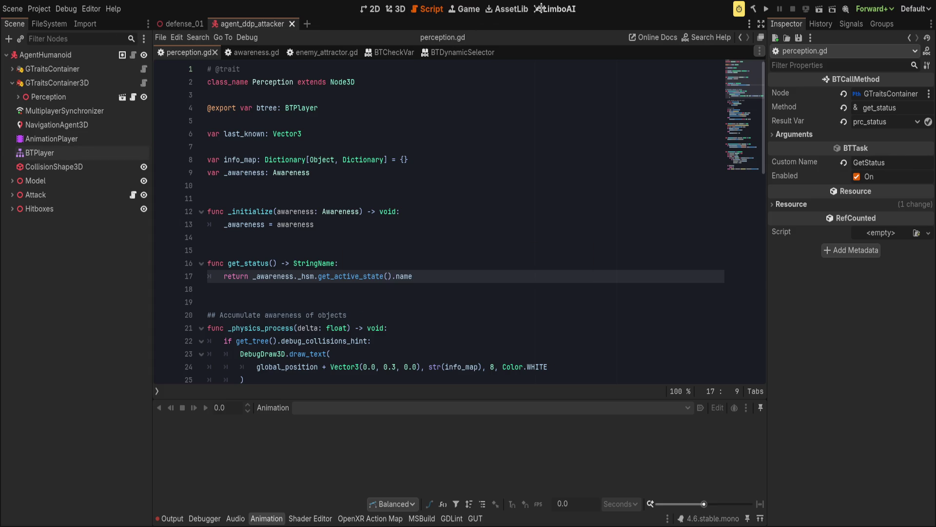
pyautogui.click(556, 9)
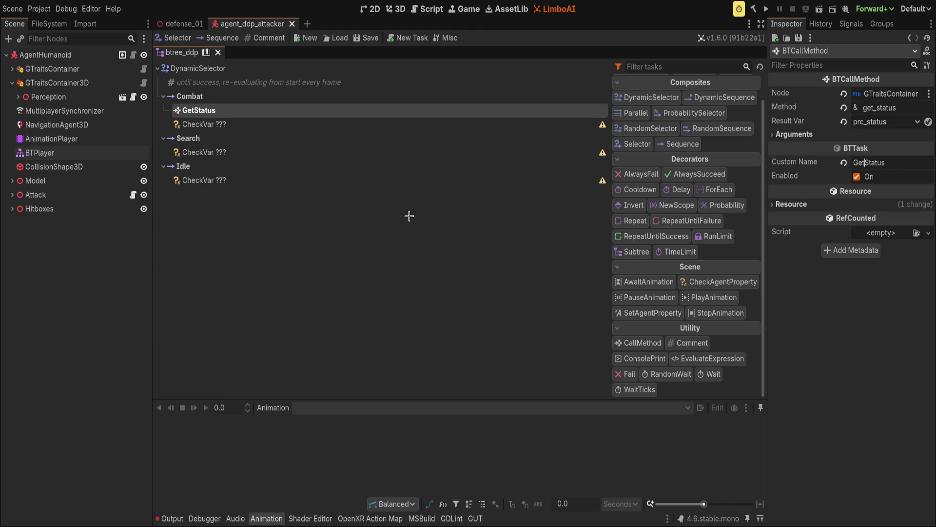
pyautogui.write('Awareness')
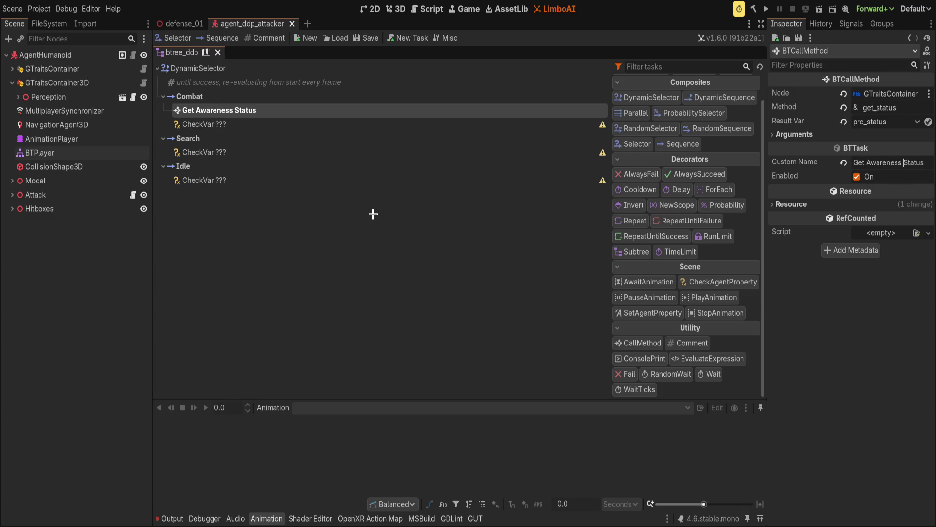
# Step: Make Combat's CheckVar test prc_status == &"Combat" and move Get Awareness Status above Combat
pyautogui.click(215, 126)
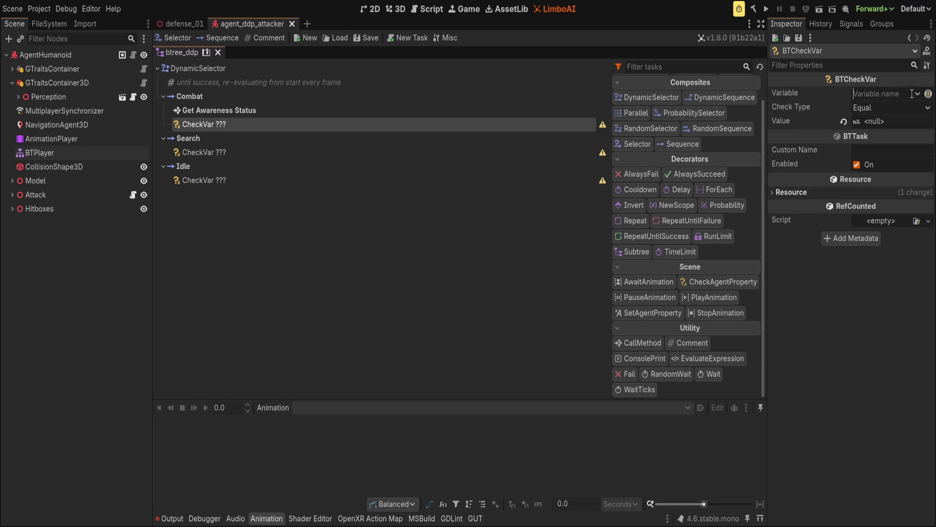
pyautogui.write('prc_status')
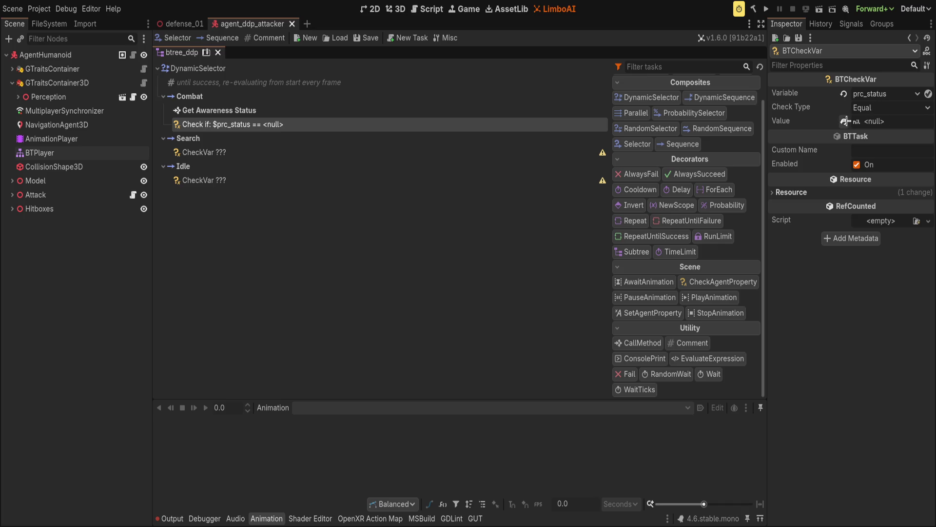
pyautogui.click(856, 122)
pyautogui.click(866, 181)
pyautogui.write('&')
pyautogui.write('Combat')
pyautogui.moveTo(224, 109); pyautogui.dragTo(229, 92)
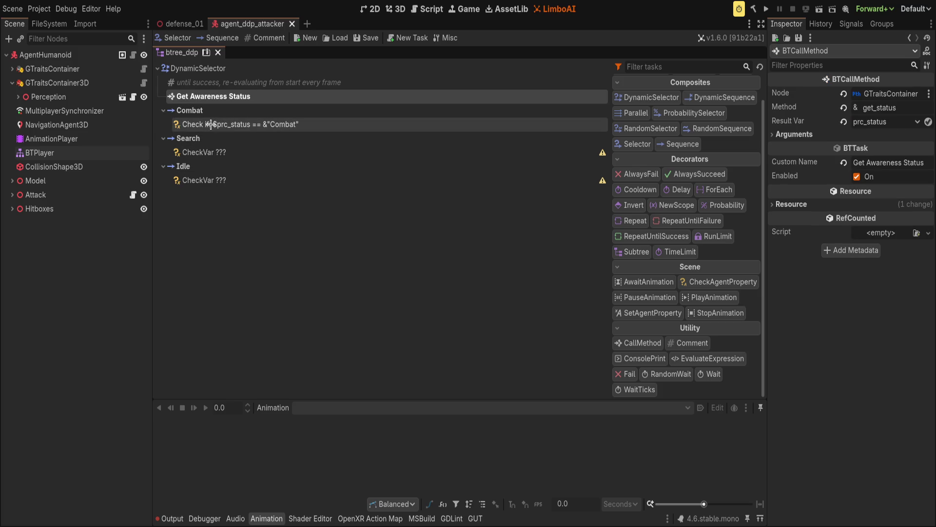
pyautogui.click(297, 125)
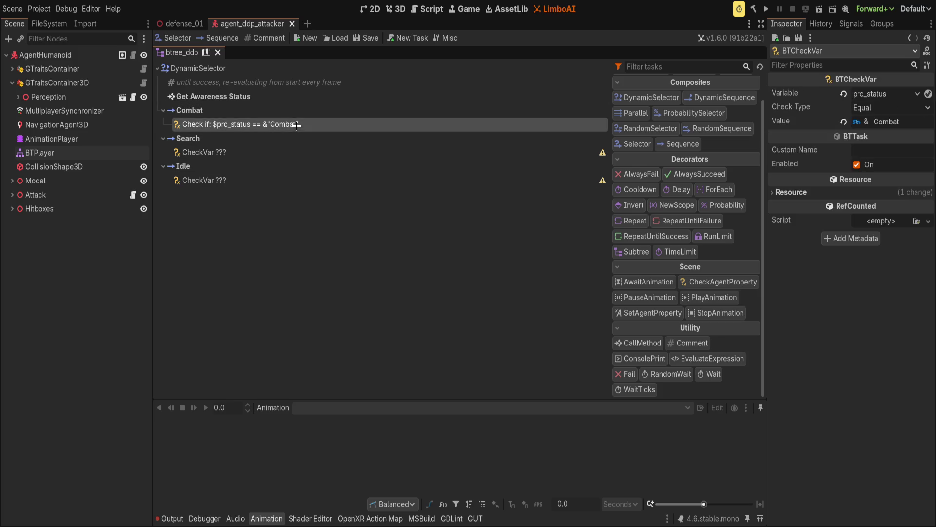
# Step: Delete Search's empty check and paste copies of Combat's status check under Search and Idle
pyautogui.click(285, 151)
pyautogui.press('Delete')
pyautogui.press('Delete')
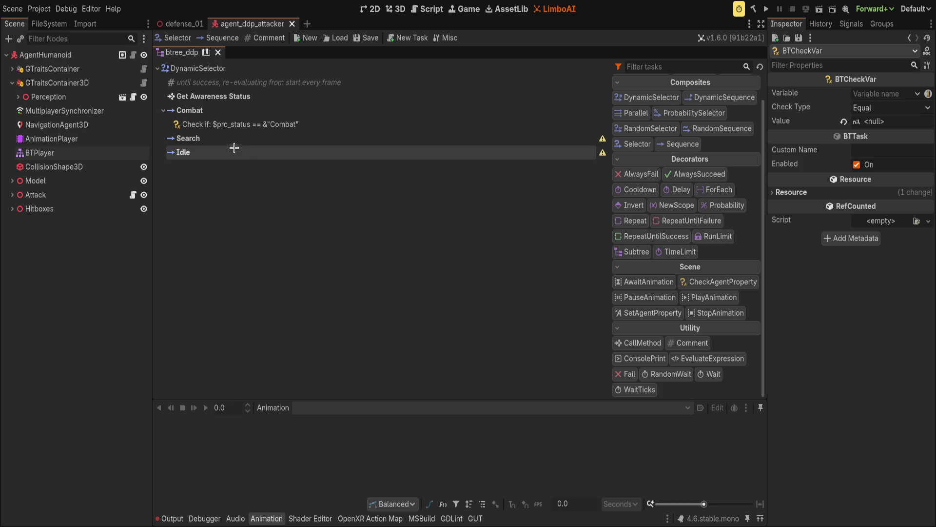
pyautogui.click(251, 125)
pyautogui.hotkey('ctrl', 'c')
pyautogui.click(250, 138)
pyautogui.hotkey('ctrl', 'v')
pyautogui.click(245, 166)
pyautogui.hotkey('ctrl', 'v')
# Step: Change Search's check value to Search, delete Idle's copy, and save the behavior tree
pyautogui.click(243, 152)
pyautogui.doubleClick(886, 121)
pyautogui.write('Search')
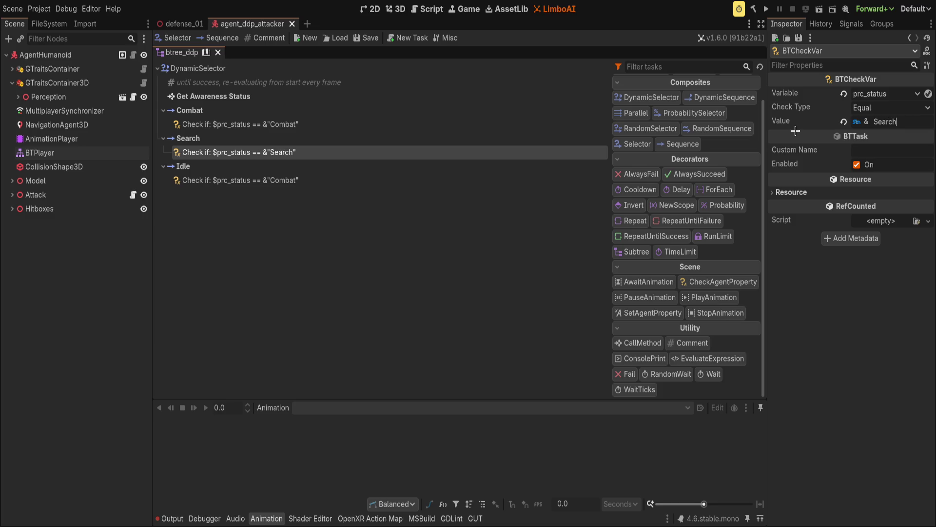
pyautogui.click(428, 180)
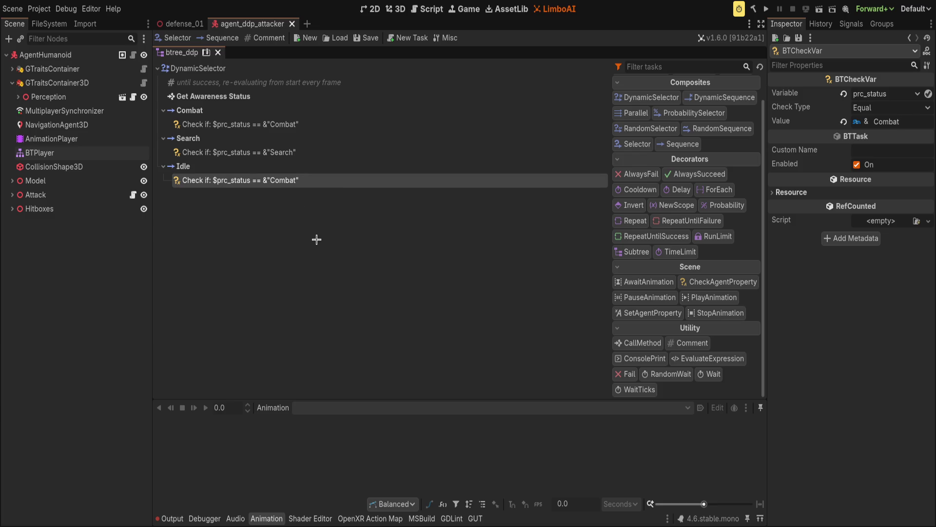
pyautogui.press('Delete')
pyautogui.hotkey('ctrl', 's')
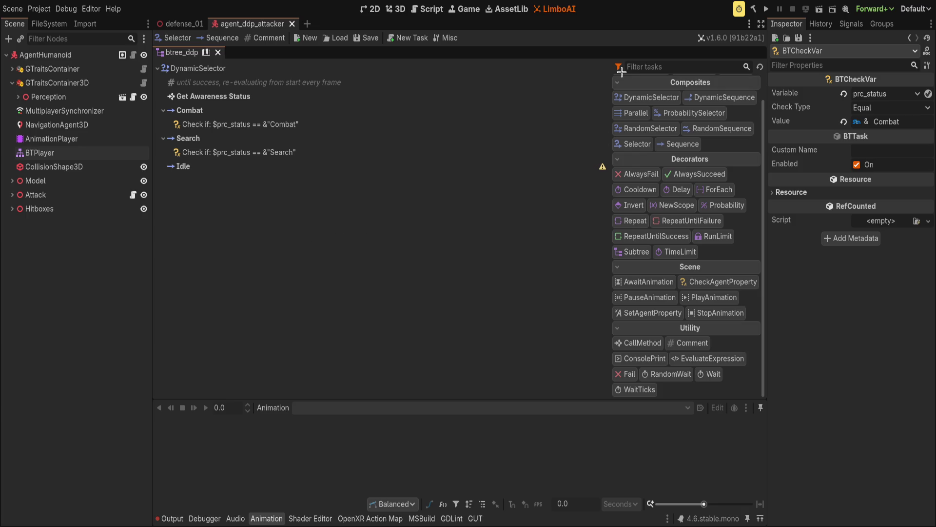
# Step: Move the splitter so the behavior-tree view gets more room than the task palette
pyautogui.moveTo(610, 239)
pyautogui.mouseDown()
pyautogui.moveTo(697, 245)
pyautogui.moveTo(592, 251)
pyautogui.mouseUp()
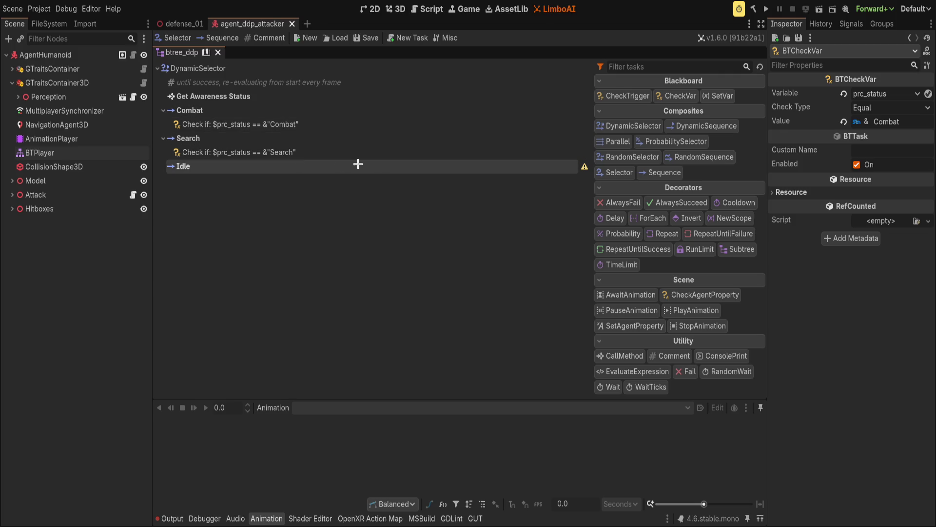
# Step: Add two Sequence tasks to DynamicSelector and name them Inspect and Alert
pyautogui.click(292, 66)
pyautogui.click(661, 173)
pyautogui.click(661, 172)
pyautogui.click(316, 176)
pyautogui.doubleClick(317, 176)
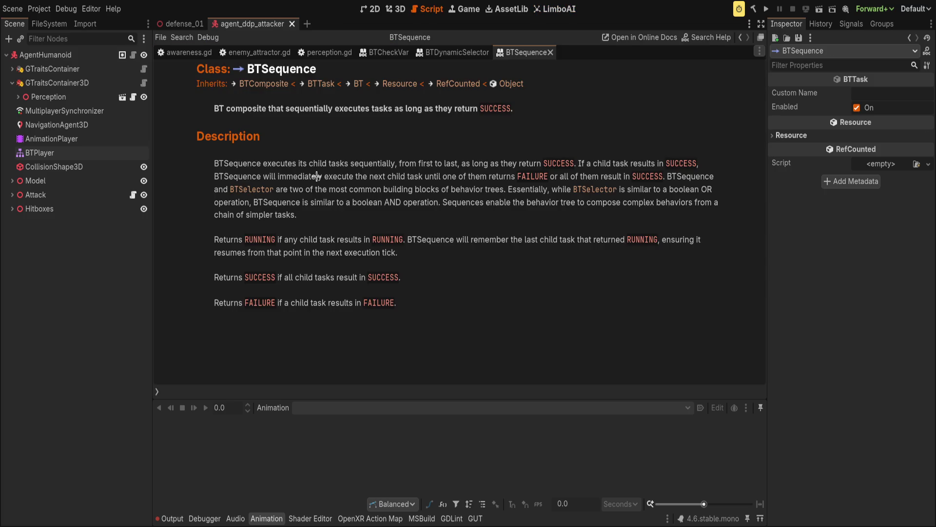
pyautogui.click(550, 10)
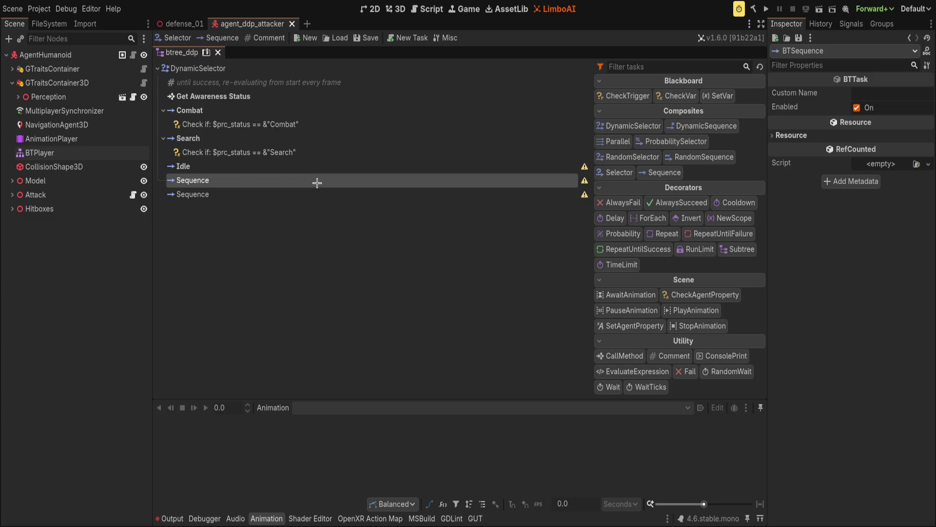
pyautogui.press('Return')
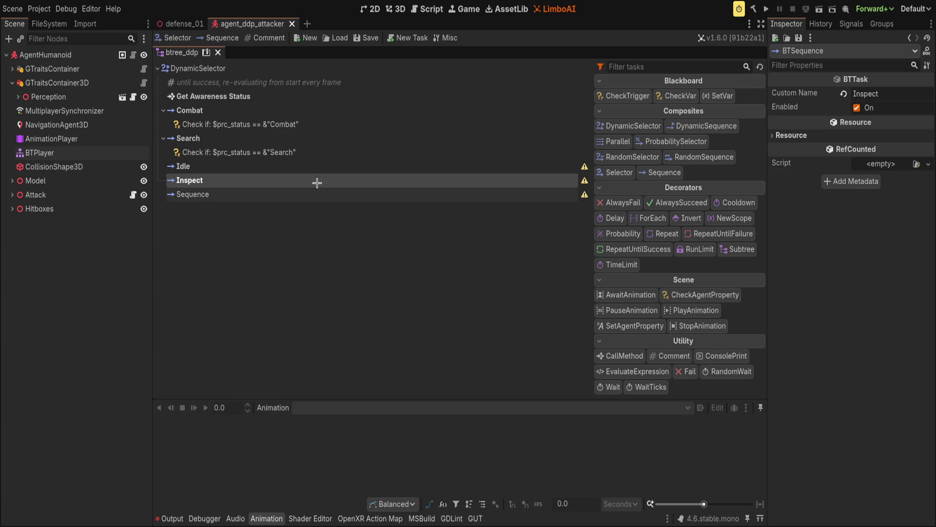
pyautogui.write('Alert')
pyautogui.press('Return')
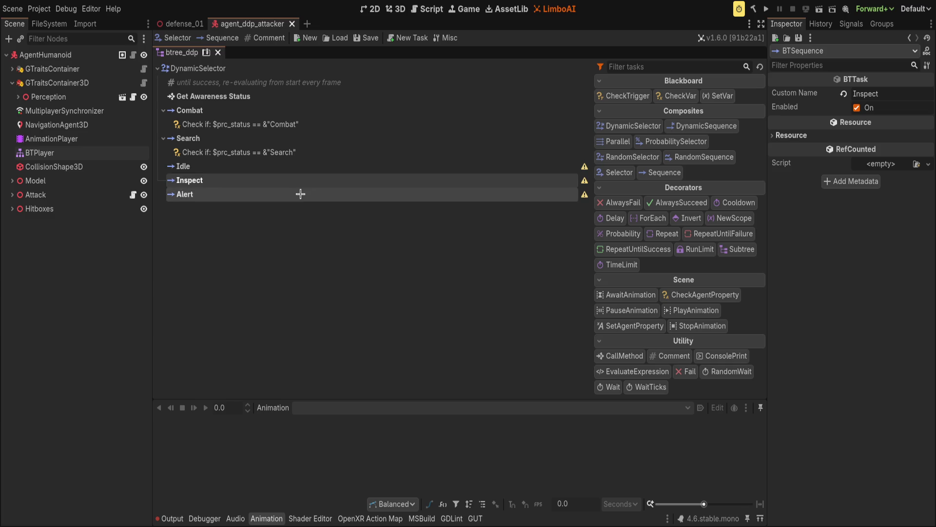
pyautogui.press('Up')
# Step: Move Idle after Alert, reposition Inspect, and pick up Search's status check for copying
pyautogui.moveTo(208, 182)
pyautogui.mouseDown()
pyautogui.moveTo(209, 203)
pyautogui.moveTo(198, 205)
pyautogui.moveTo(207, 202)
pyautogui.mouseUp()
pyautogui.moveTo(193, 167)
pyautogui.mouseDown()
pyautogui.moveTo(194, 133)
pyautogui.moveTo(191, 166)
pyautogui.moveTo(194, 140)
pyautogui.moveTo(195, 152)
pyautogui.mouseUp()
pyautogui.click(215, 168)
pyautogui.hotkey('ctrl', 'v')
pyautogui.click(215, 193)
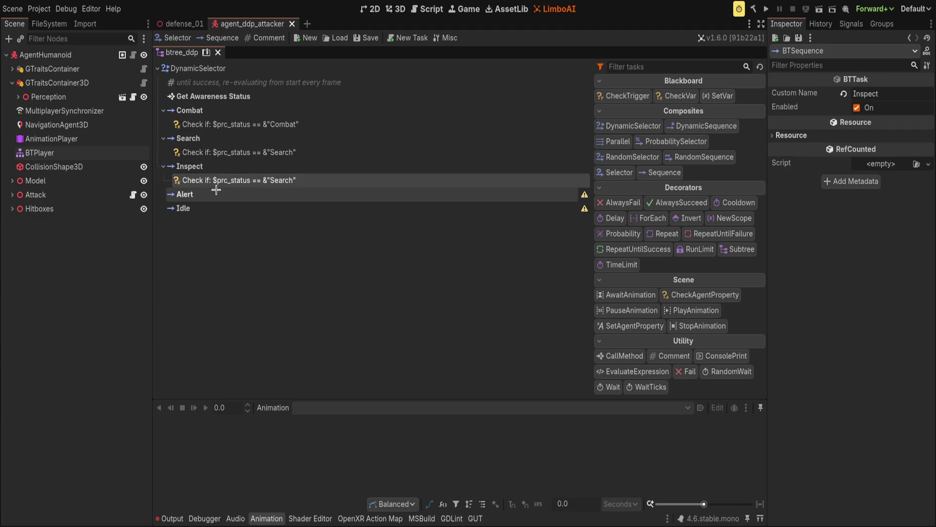
# Step: Paste the status check under Inspect and change its value to Inspect
pyautogui.hotkey('ctrl', 'v')
pyautogui.click(297, 155)
pyautogui.click(311, 180)
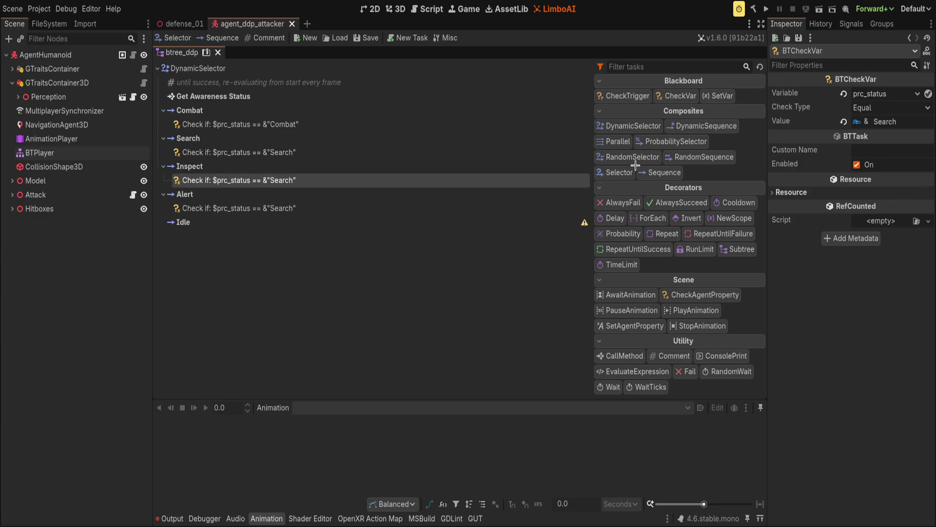
pyautogui.doubleClick(907, 125)
pyautogui.write('Inspect')
# Step: Set the Alert branch's check value to Alert and drag Alert higher in the tree
pyautogui.click(402, 209)
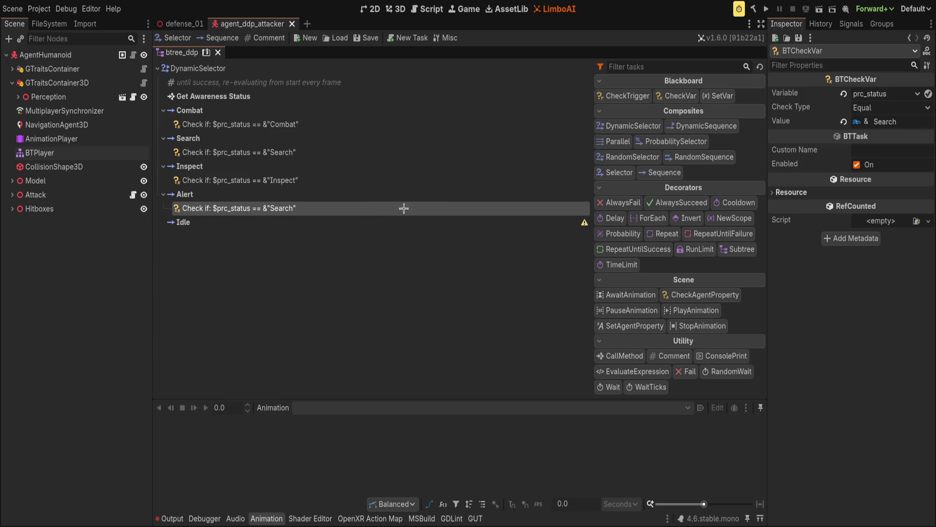
pyautogui.doubleClick(920, 121)
pyautogui.write('Alert')
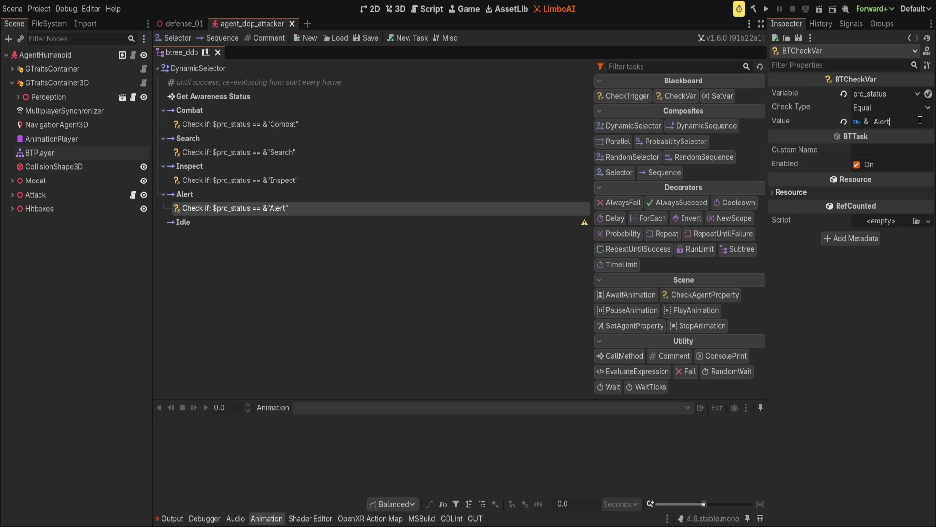
pyautogui.moveTo(190, 194); pyautogui.dragTo(210, 133)
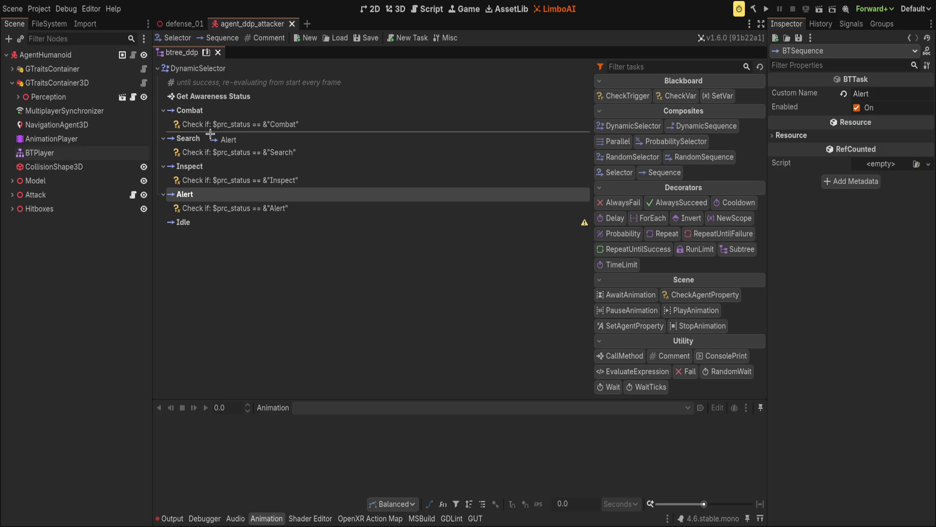
pyautogui.moveTo(210, 134)
pyautogui.mouseDown()
pyautogui.moveTo(212, 164)
pyautogui.moveTo(199, 142)
pyautogui.moveTo(198, 219)
pyautogui.moveTo(213, 104)
pyautogui.mouseUp()
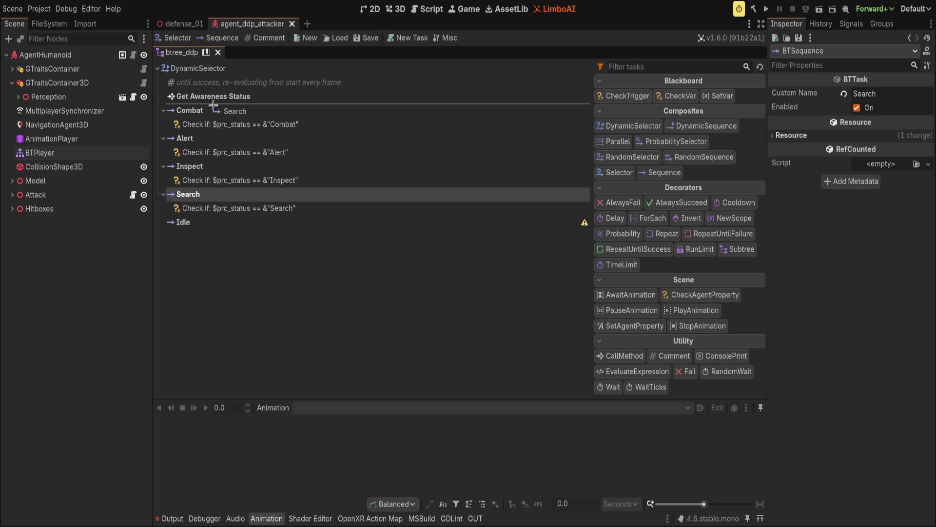
# Step: Move Search right after Combat, then move Alert and Inspect together ahead of Search
pyautogui.moveTo(213, 105); pyautogui.dragTo(215, 132)
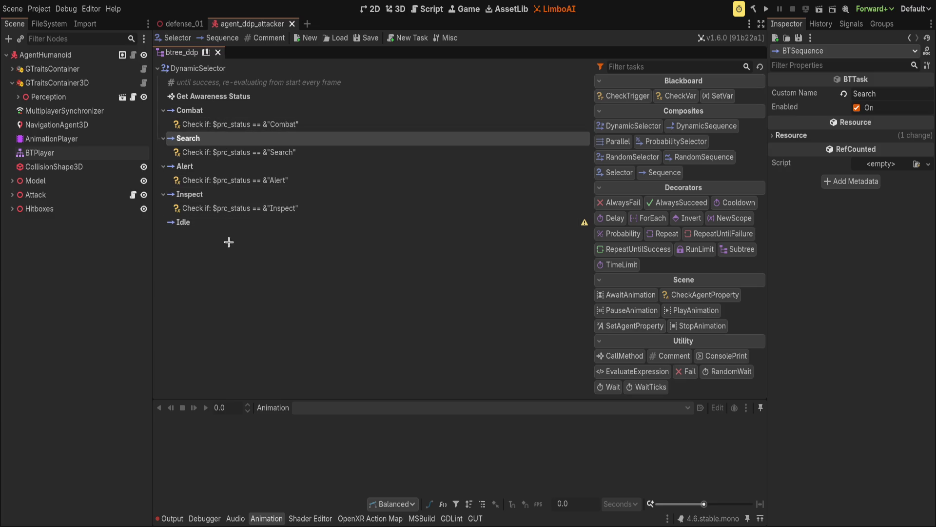
pyautogui.click(197, 167)
pyautogui.keyDown('ctrl'); pyautogui.click(195, 194); pyautogui.keyUp('ctrl')
pyautogui.moveTo(197, 166); pyautogui.dragTo(206, 136)
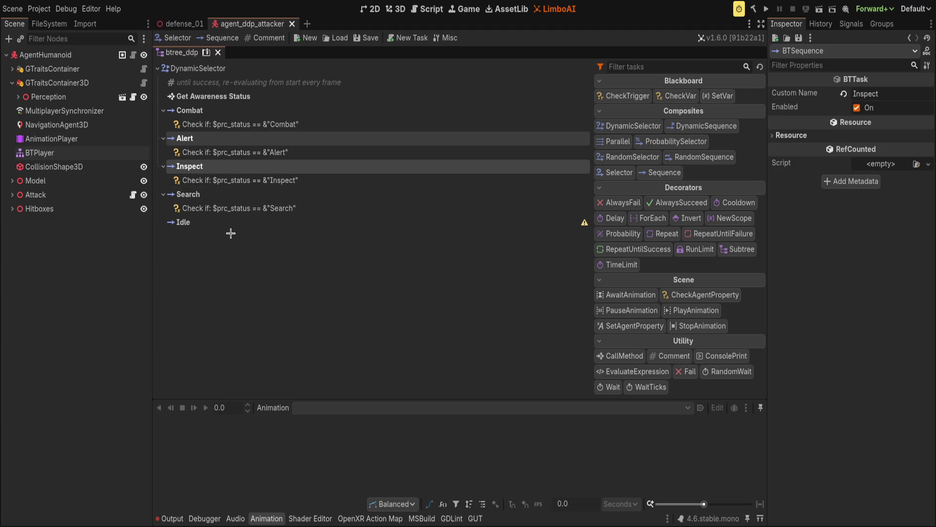
# Step: Review the Combat, Alert, Inspect, Search and Idle branches in turn
pyautogui.click(224, 112)
pyautogui.click(224, 138)
pyautogui.click(225, 167)
pyautogui.click(224, 194)
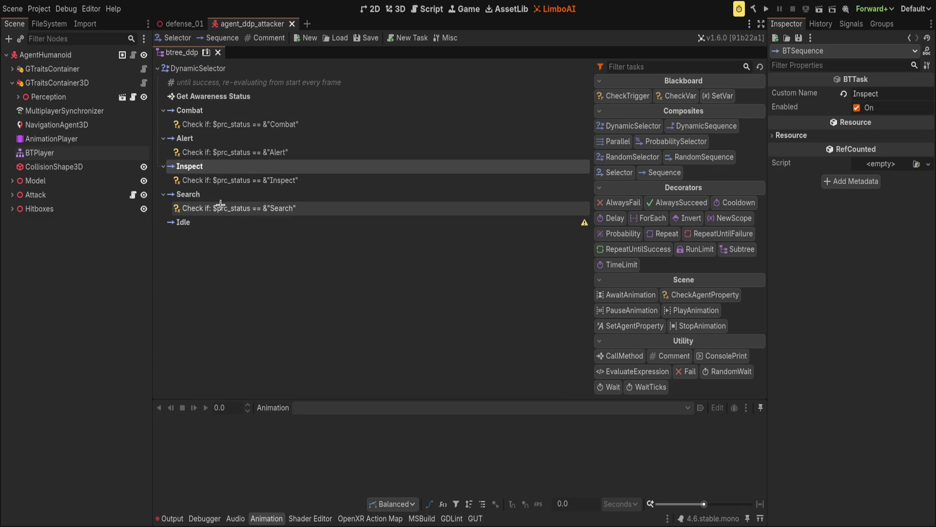
pyautogui.click(225, 222)
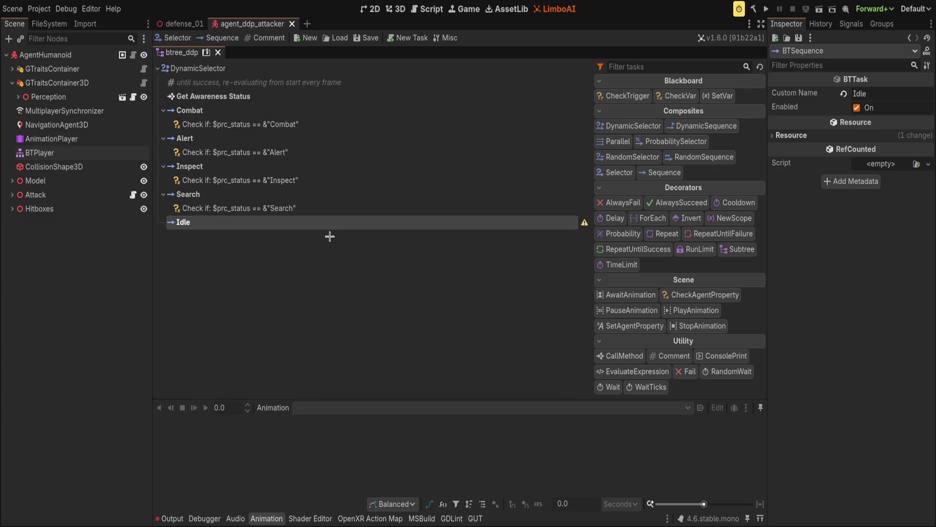
# Step: Review the Alert, Inspect and Search branches and their prc_status condition checks
pyautogui.click(331, 139)
pyautogui.click(335, 152)
pyautogui.click(337, 166)
pyautogui.click(338, 180)
pyautogui.click(342, 195)
pyautogui.click(344, 207)
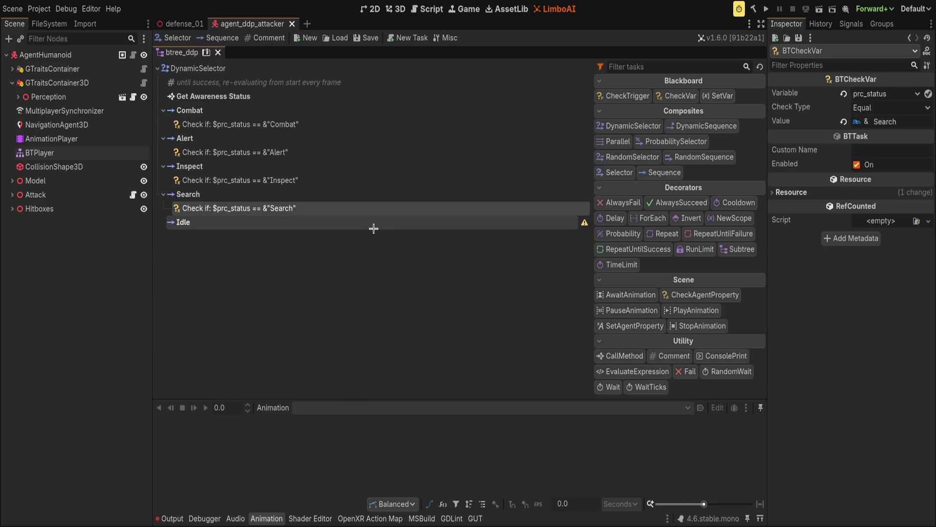
# Step: Add AlwaysSucceed wrapping a Fail task under Idle, collapse Idle, and view the Perception note
pyautogui.click(418, 223)
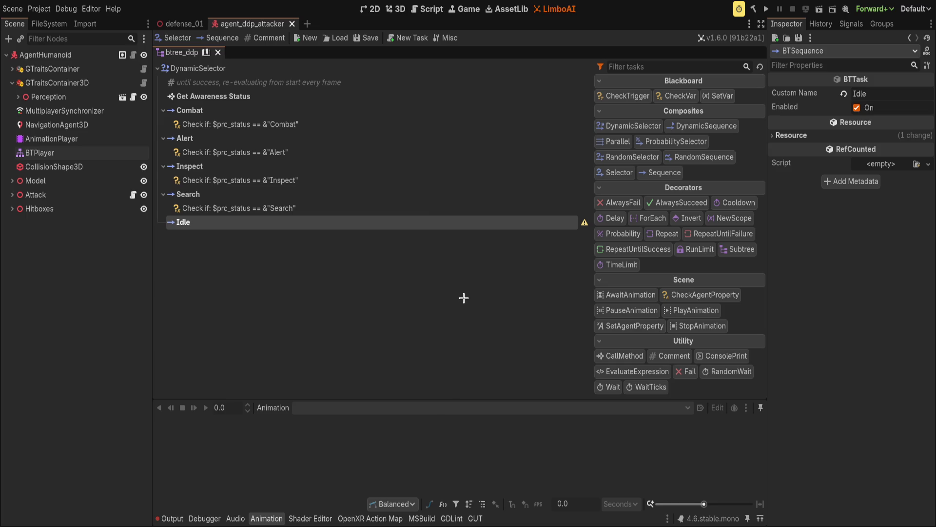
pyautogui.click(682, 202)
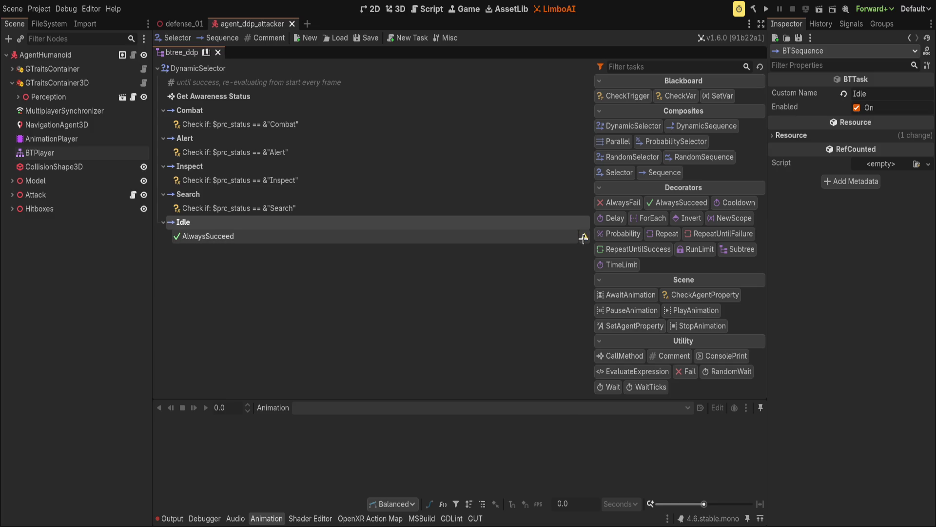
pyautogui.click(447, 239)
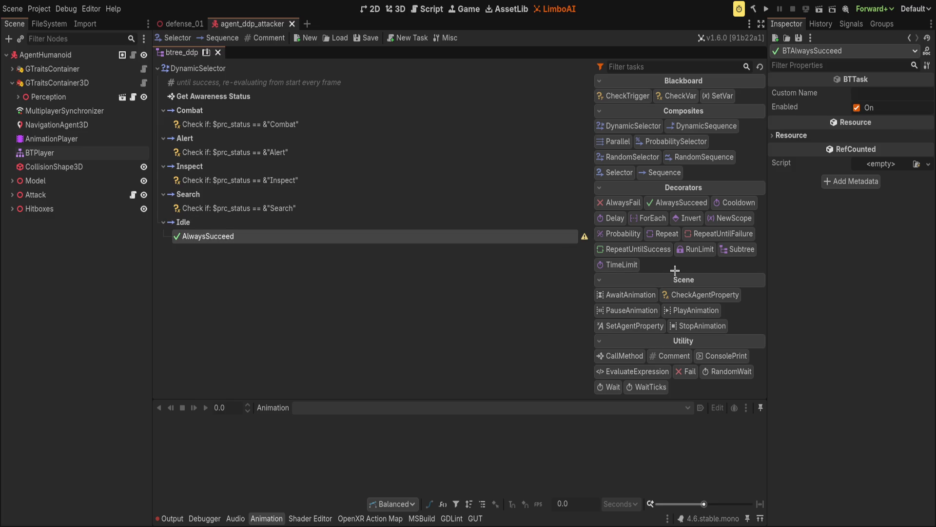
pyautogui.click(688, 371)
pyautogui.click(161, 222)
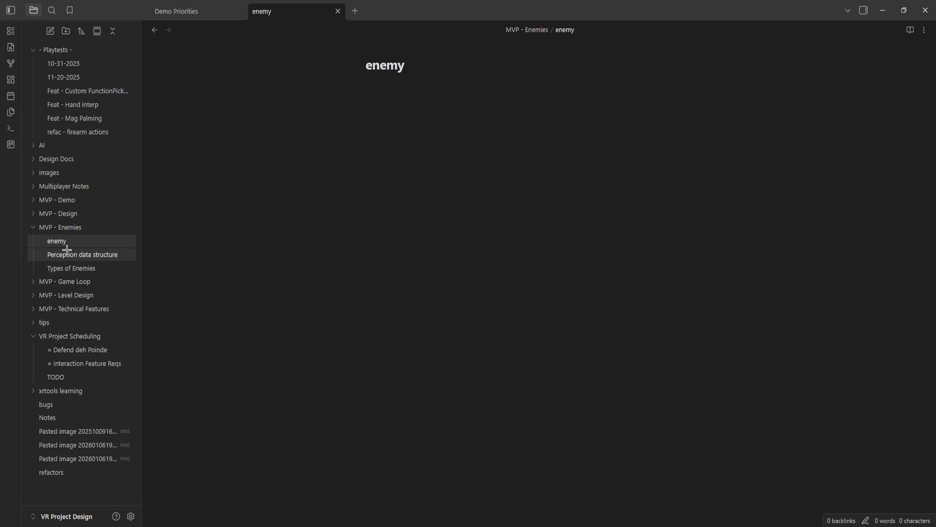
pyautogui.click(73, 254)
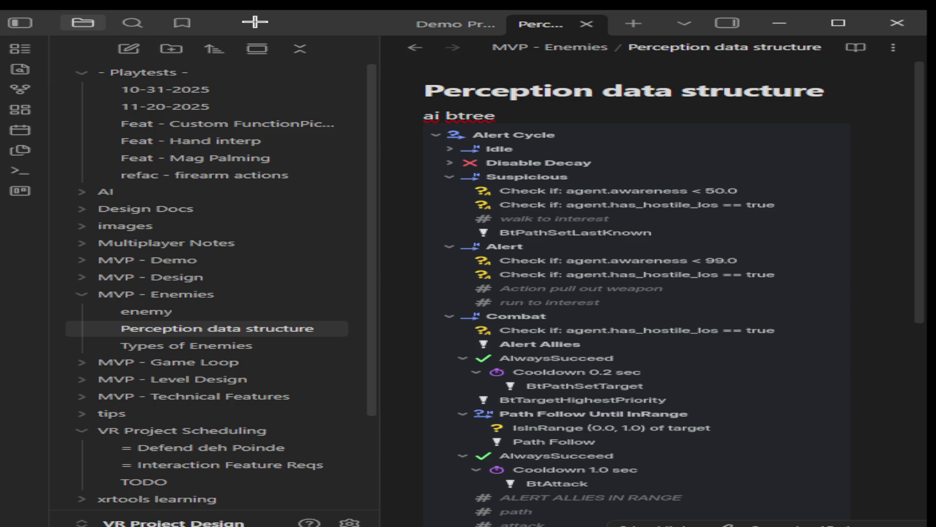
# Step: Switch from Obsidian back to Godot's LimboAI behavior-tree editor
pyautogui.hotkey('alt', 'Tab')
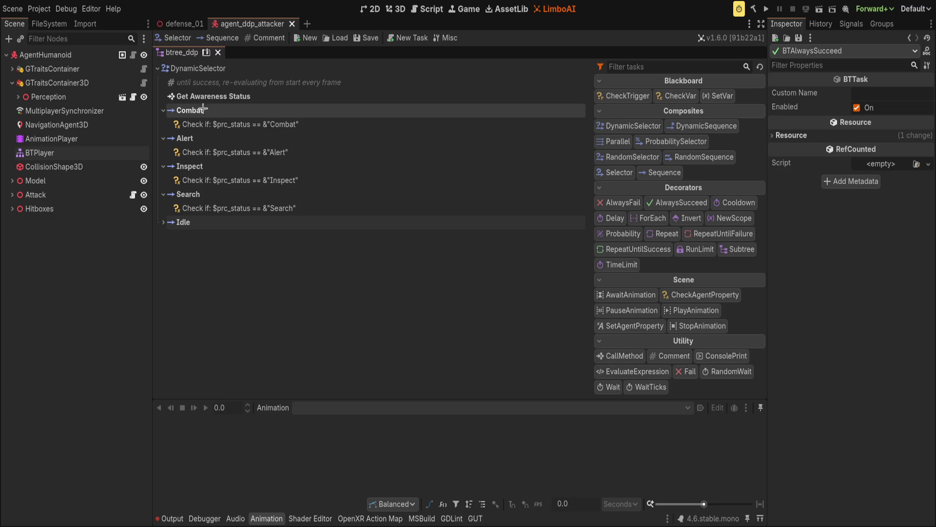
# Step: Dock the FileSystem panel beneath the scene tree and make it taller
pyautogui.moveTo(49, 23)
pyautogui.mouseDown()
pyautogui.moveTo(100, 283)
pyautogui.moveTo(34, 349)
pyautogui.moveTo(48, 505)
pyautogui.moveTo(58, 513)
pyautogui.mouseUp()
pyautogui.moveTo(72, 24)
pyautogui.mouseDown()
pyautogui.moveTo(20, 24)
pyautogui.moveTo(148, 24)
pyautogui.mouseUp()
pyautogui.click(148, 24)
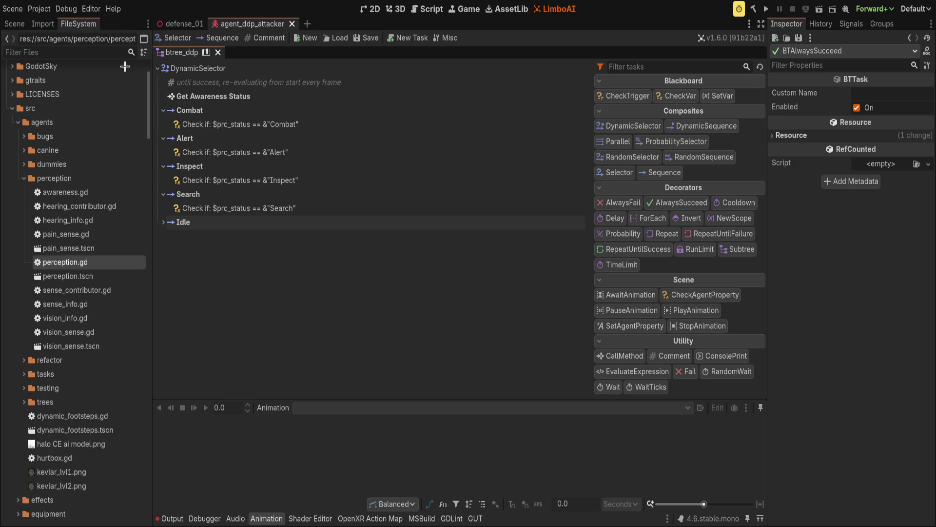
pyautogui.click(101, 72)
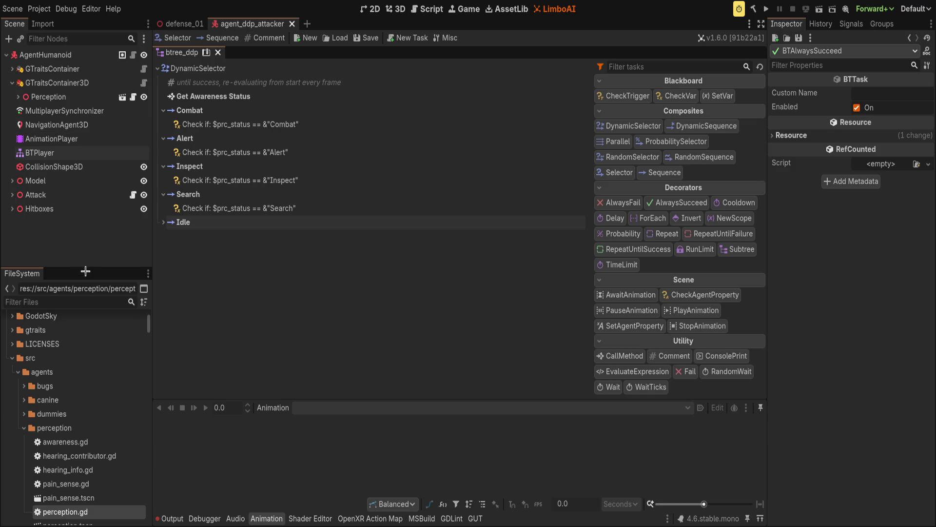
pyautogui.moveTo(95, 267); pyautogui.dragTo(99, 223)
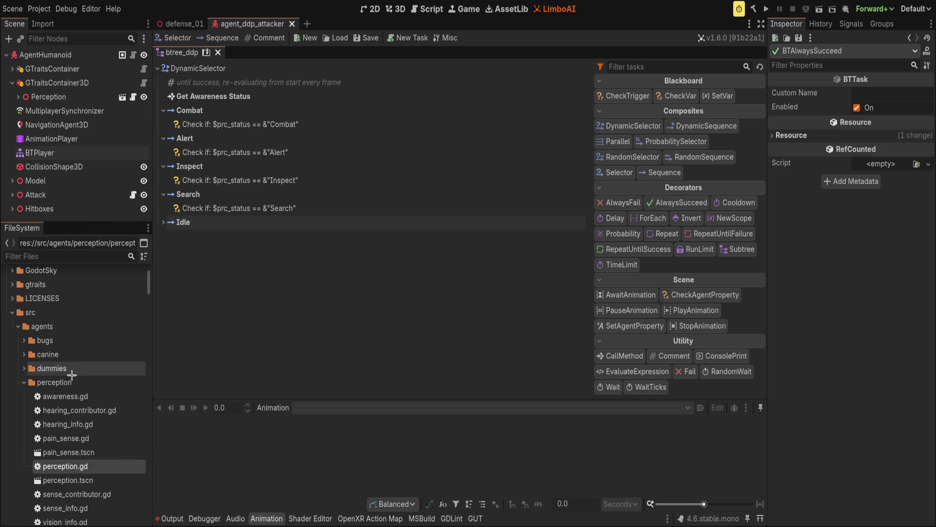
# Step: Collapse the perception folder and expand src/agents/tasks to list its scripts
pyautogui.click(20, 384)
pyautogui.click(20, 384)
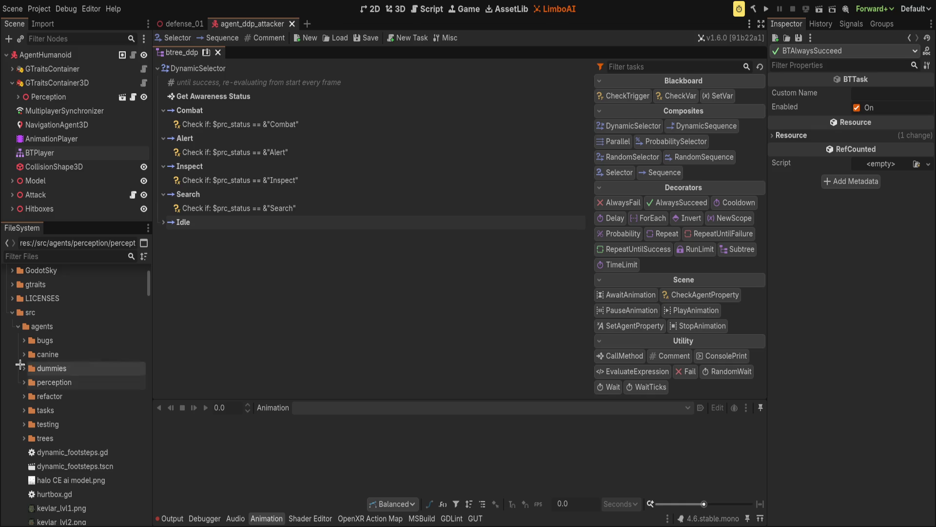
pyautogui.doubleClick(17, 409)
pyautogui.scroll(-3, 29, 399)
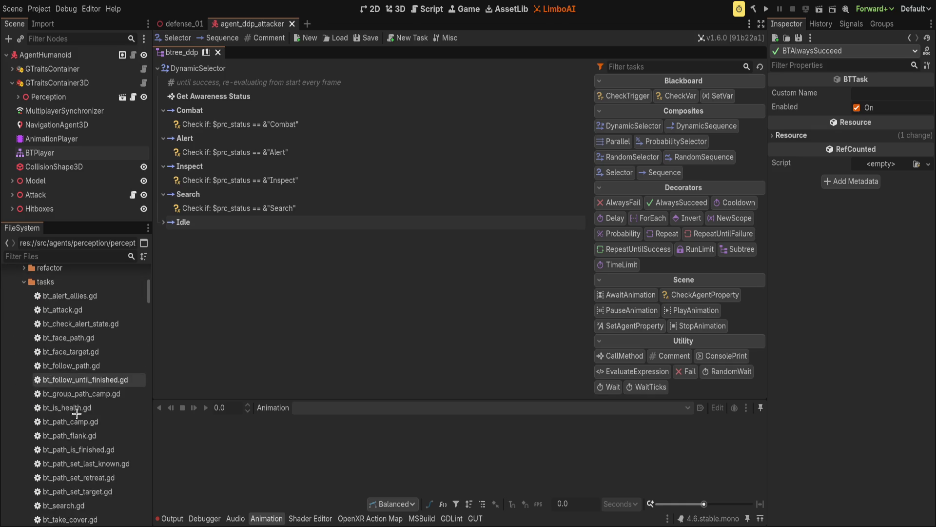
pyautogui.scroll(4, 152, 283)
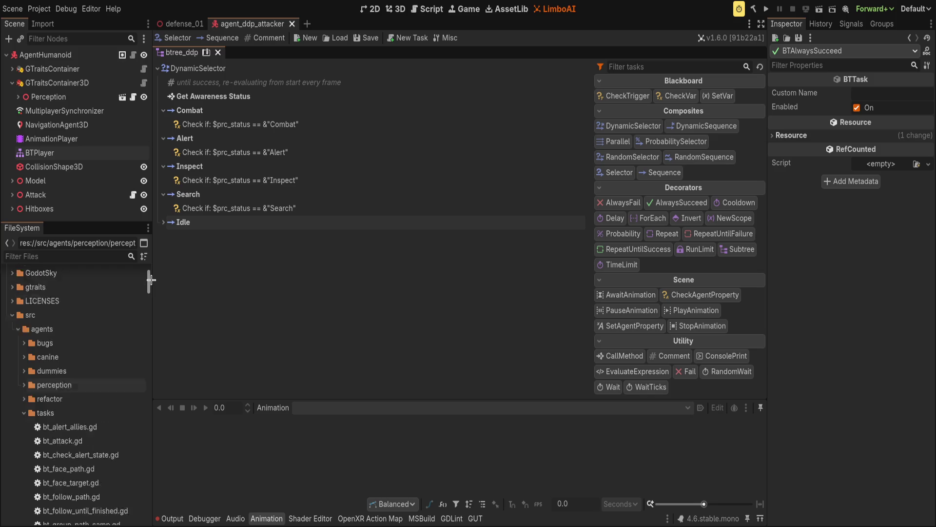
pyautogui.scroll(-5, 153, 285)
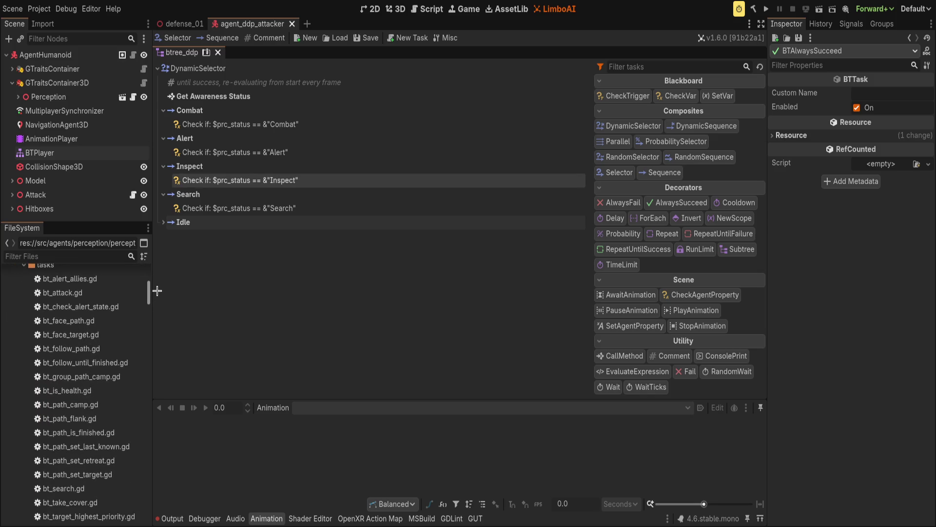
pyautogui.scroll(-1, 153, 295)
pyautogui.moveTo(158, 305); pyautogui.dragTo(162, 306)
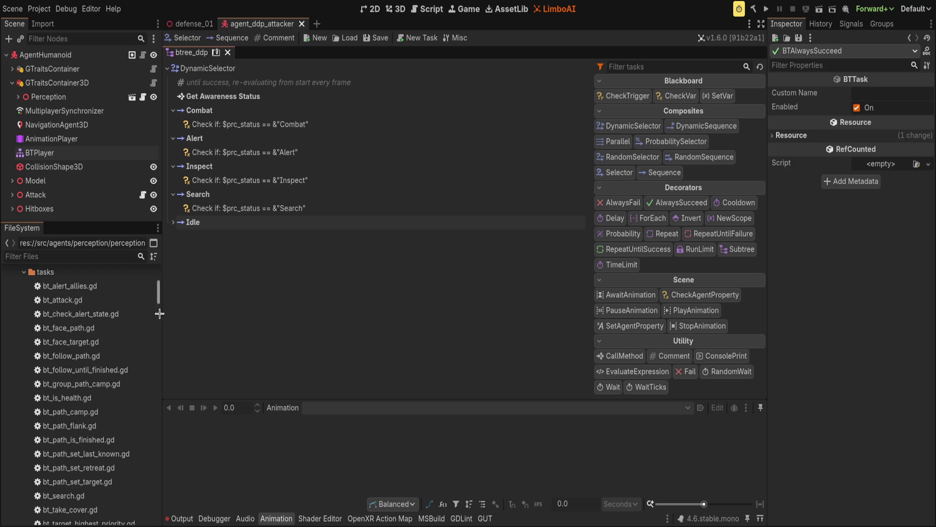
pyautogui.scroll(2, 117, 367)
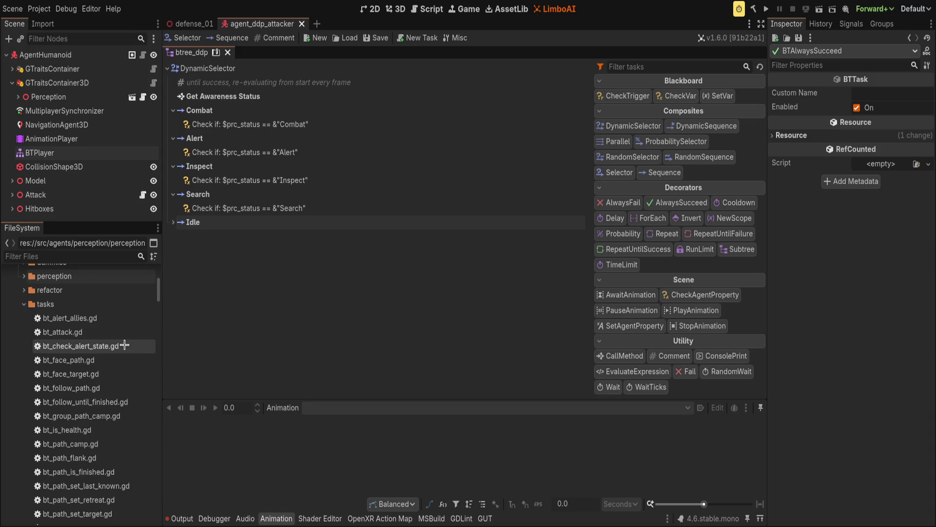
pyautogui.scroll(-5, 128, 429)
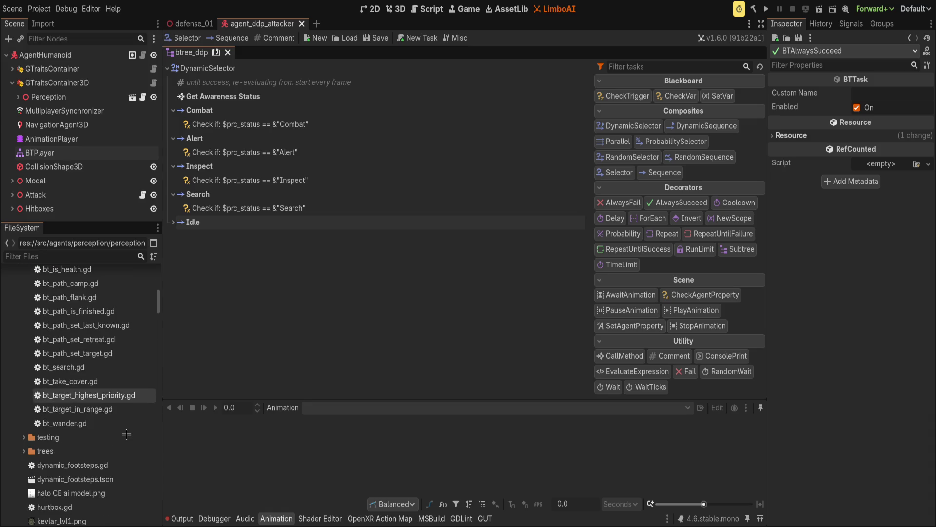
pyautogui.scroll(5, 129, 433)
pyautogui.click(63, 304)
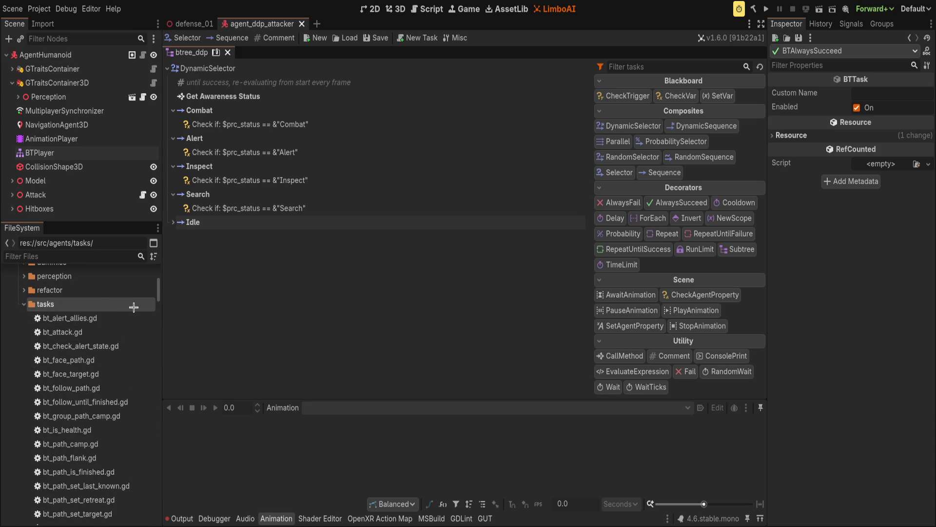
pyautogui.scroll(3, 63, 304)
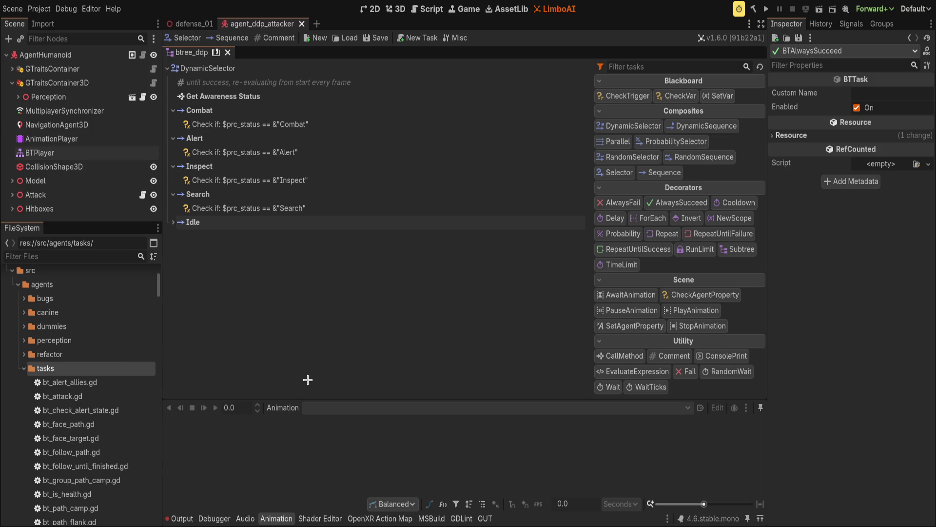
# Step: Create a folder named new inside tasks and select it
pyautogui.moveTo(308, 380); pyautogui.dragTo(78, 378)
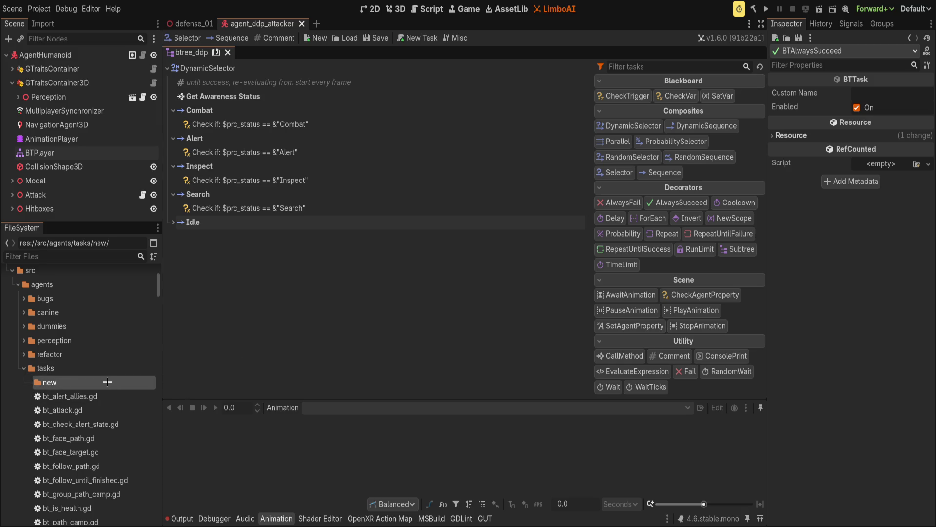
pyautogui.scroll(-1, 107, 381)
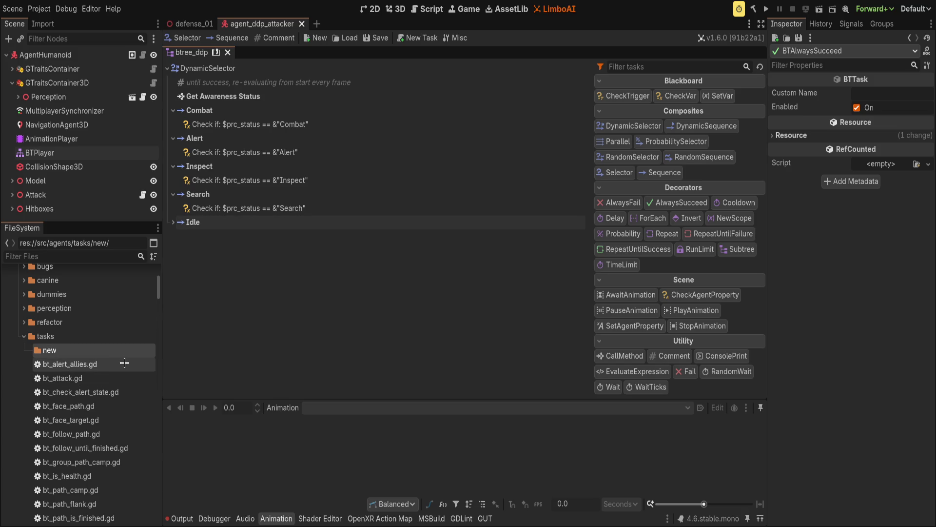
pyautogui.scroll(-5, 125, 363)
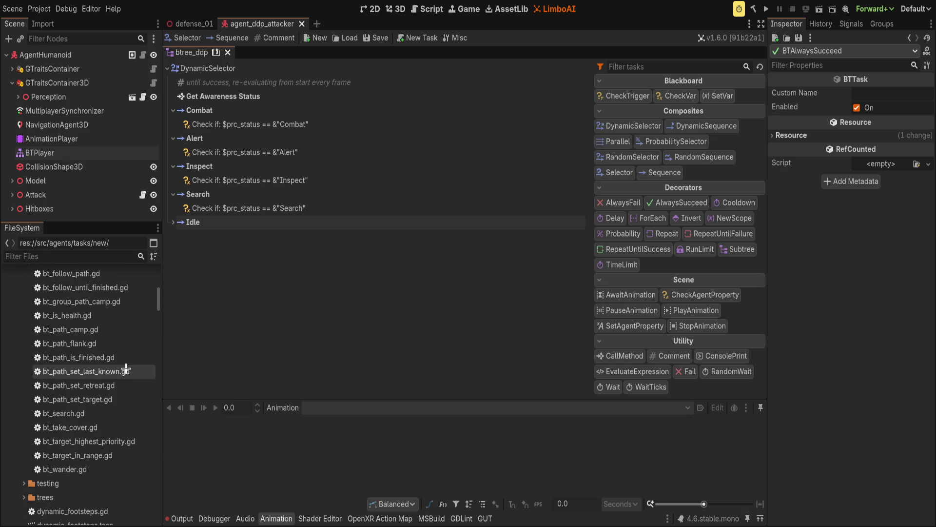
pyautogui.click(136, 366)
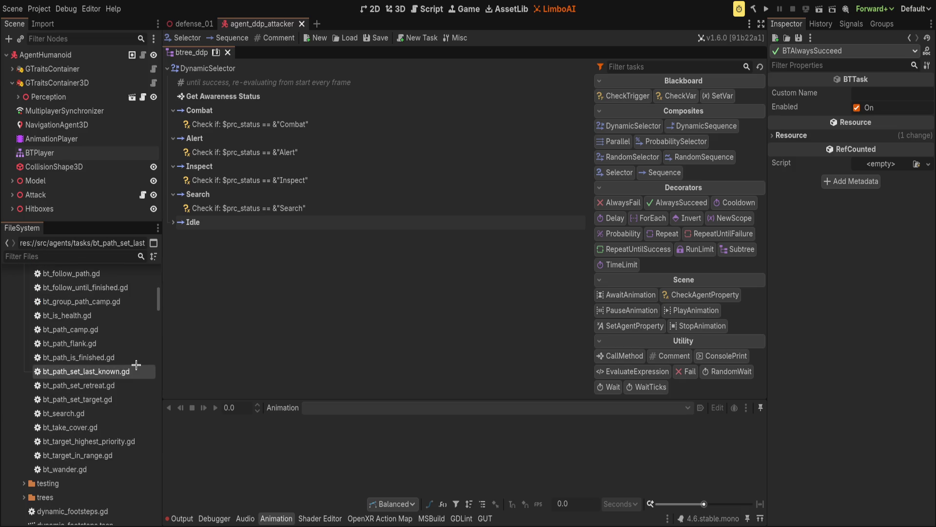
pyautogui.scroll(2, 128, 366)
pyautogui.scroll(3, 128, 366)
pyautogui.click(114, 350)
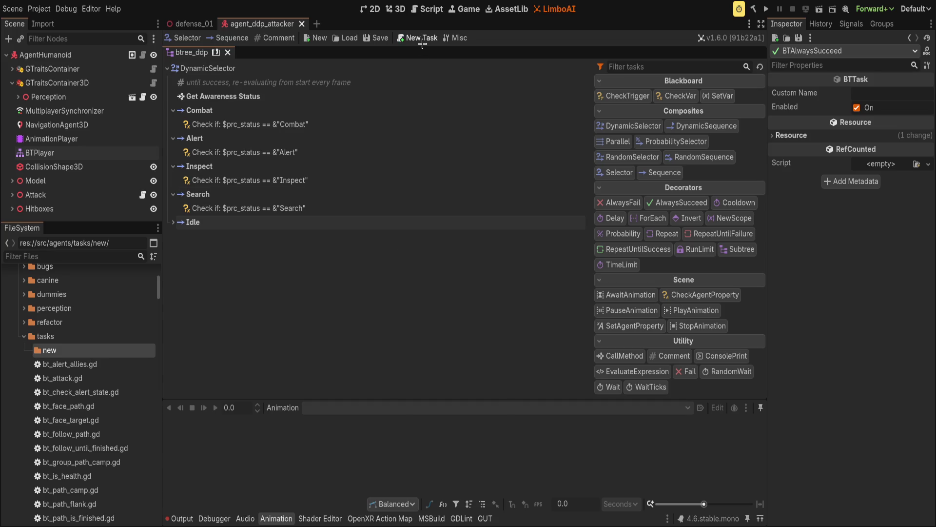
# Step: Expand the Idle branch to show its AlwaysSucceed and Fail tasks, then select the Combat branch
pyautogui.click(322, 222)
pyautogui.click(172, 222)
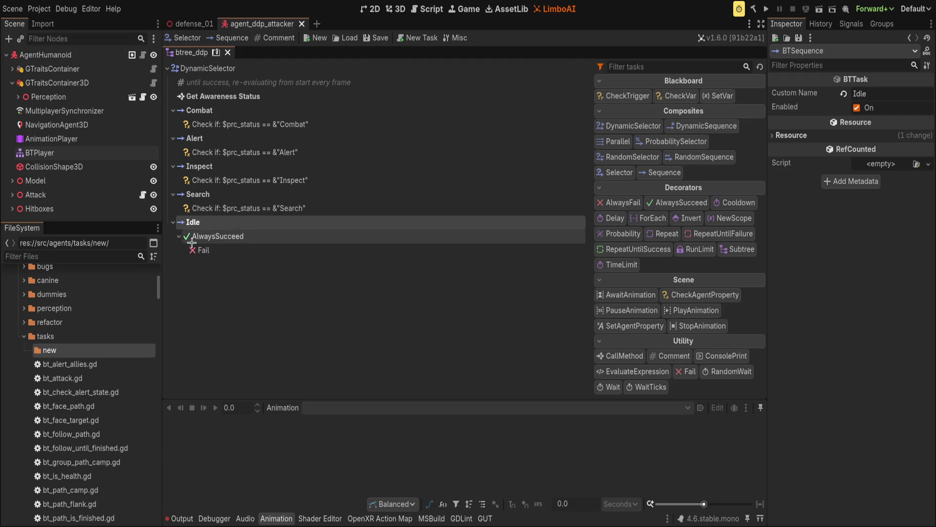
pyautogui.click(241, 111)
pyautogui.scroll(-5, 104, 368)
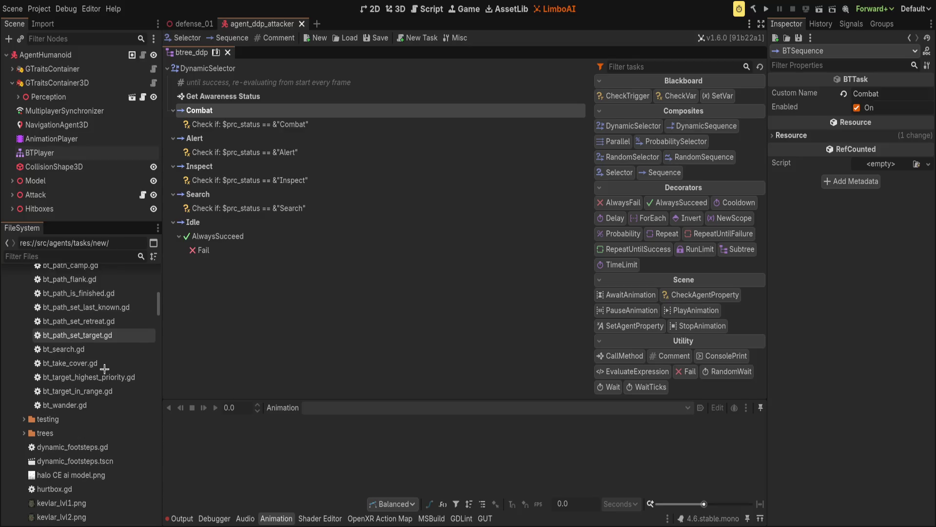
pyautogui.scroll(5, 104, 368)
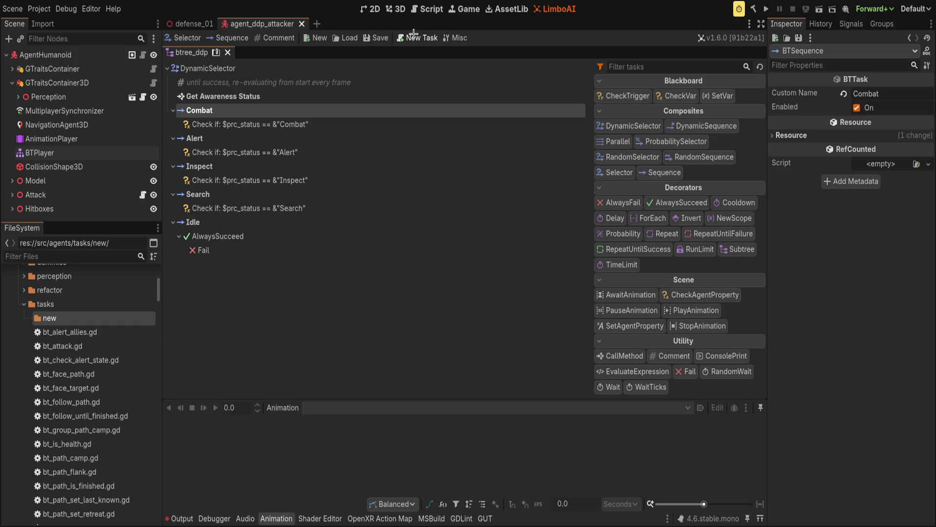
# Step: Create and discard an empty behavior tree, then go to the Script workspace and close the BTSequence help
pyautogui.click(319, 37)
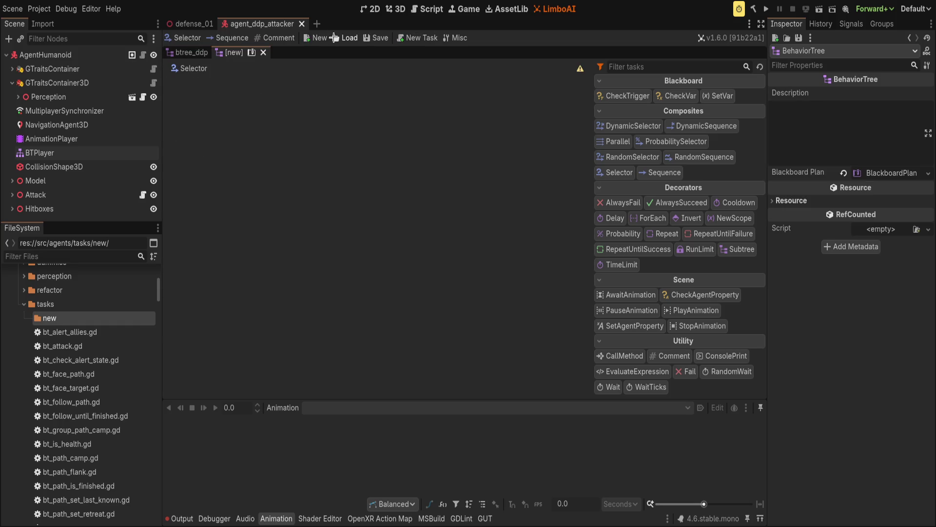
pyautogui.click(243, 53)
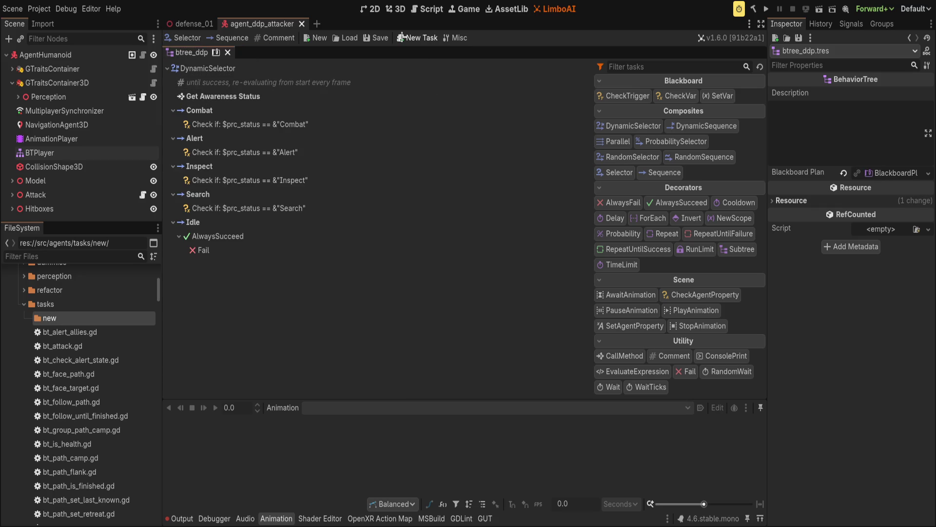
pyautogui.click(422, 13)
pyautogui.click(560, 52)
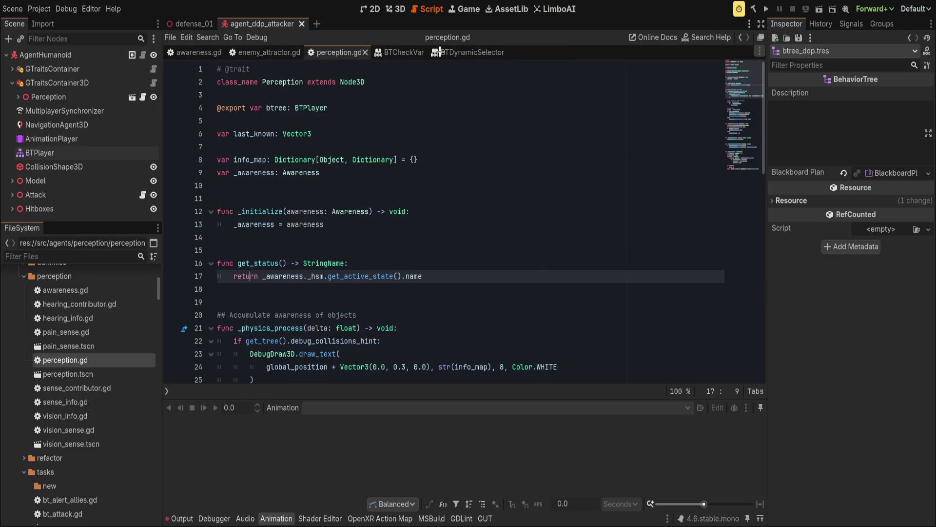
# Step: Close the BTCheckVar and BTDynamicSelector help pages and return to the behavior tree editor
pyautogui.middleClick(406, 52)
pyautogui.middleClick(407, 52)
pyautogui.click(556, 9)
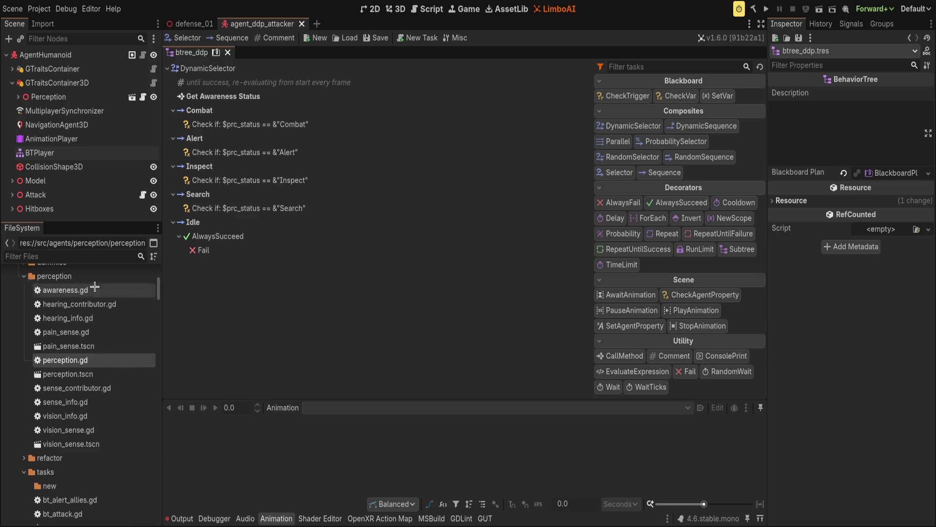
# Step: Select the tasks/new folder in FileSystem and open bt_path_set_target.gd
pyautogui.scroll(-3, 100, 420)
pyautogui.click(83, 423)
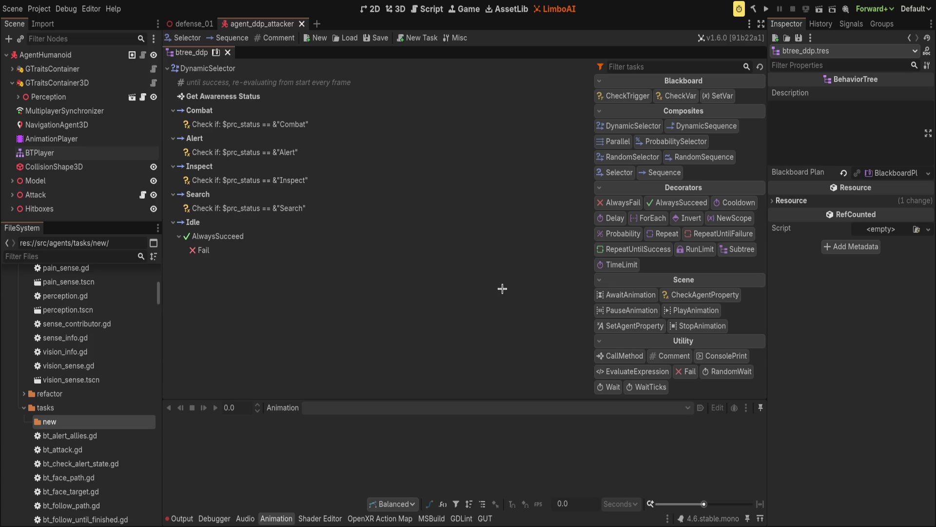
pyautogui.hotkey('ctrl', 'F3')
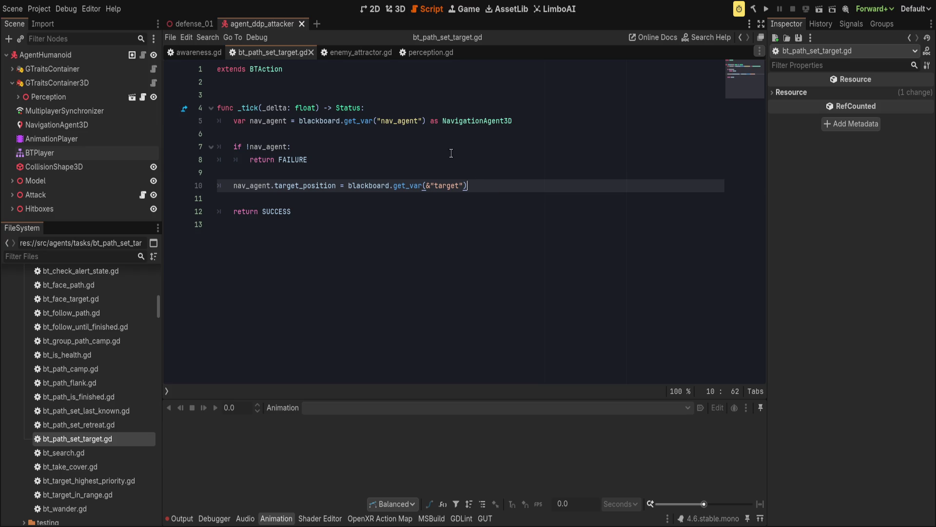
# Step: Replace line 5's blackboard lookup with agent.get_node("NavigationAgent3D") as NavigationAgent3D
pyautogui.click(551, 110)
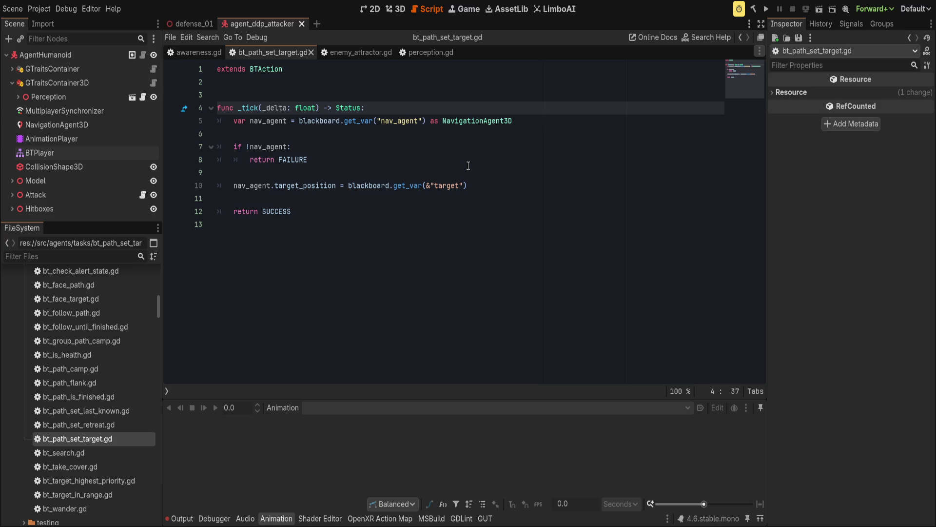
pyautogui.moveTo(409, 108)
pyautogui.mouseDown()
pyautogui.moveTo(487, 127)
pyautogui.moveTo(506, 161)
pyautogui.mouseUp()
pyautogui.click(413, 109)
pyautogui.moveTo(298, 120); pyautogui.dragTo(561, 120)
pyautogui.click(538, 130)
pyautogui.moveTo(299, 121); pyautogui.dragTo(532, 120)
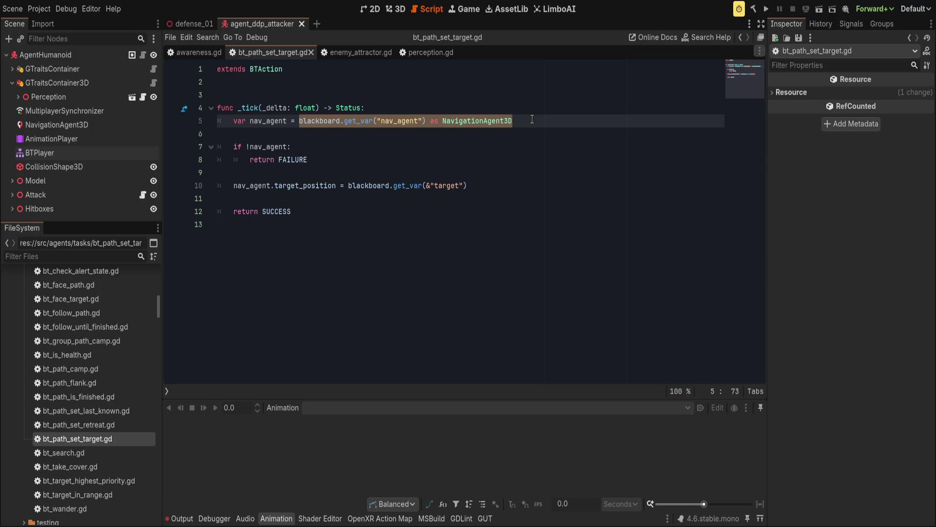
pyautogui.write('agent.has')
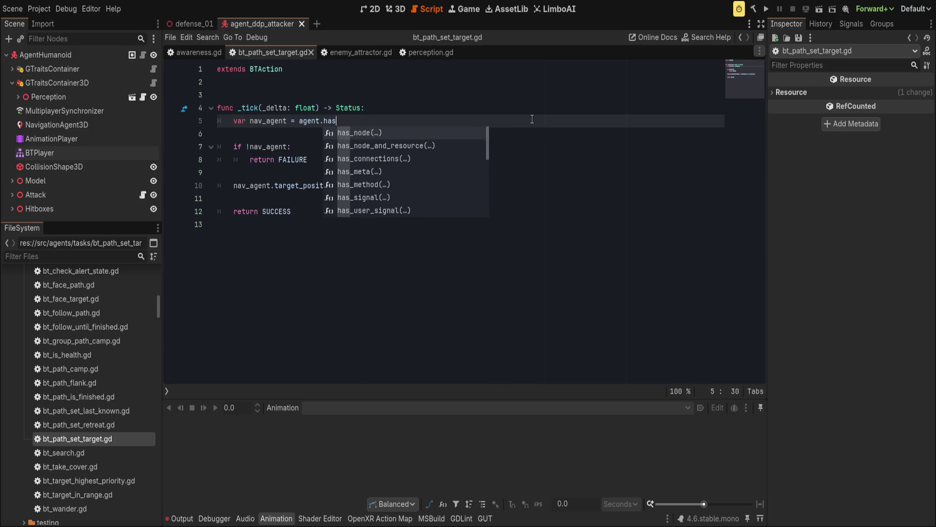
pyautogui.press('BackSpace')
pyautogui.press('BackSpace')
pyautogui.press('BackSpace')
pyautogui.write('get_')
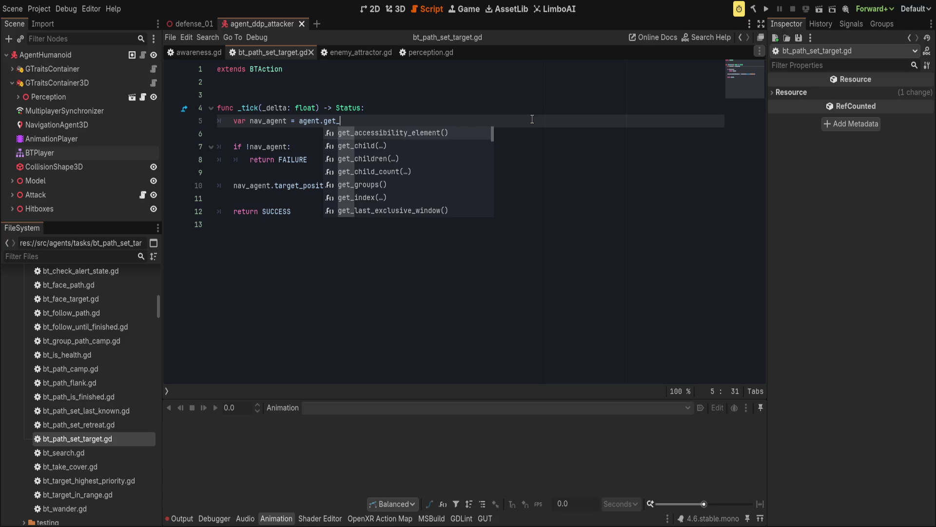
pyautogui.write('node("')
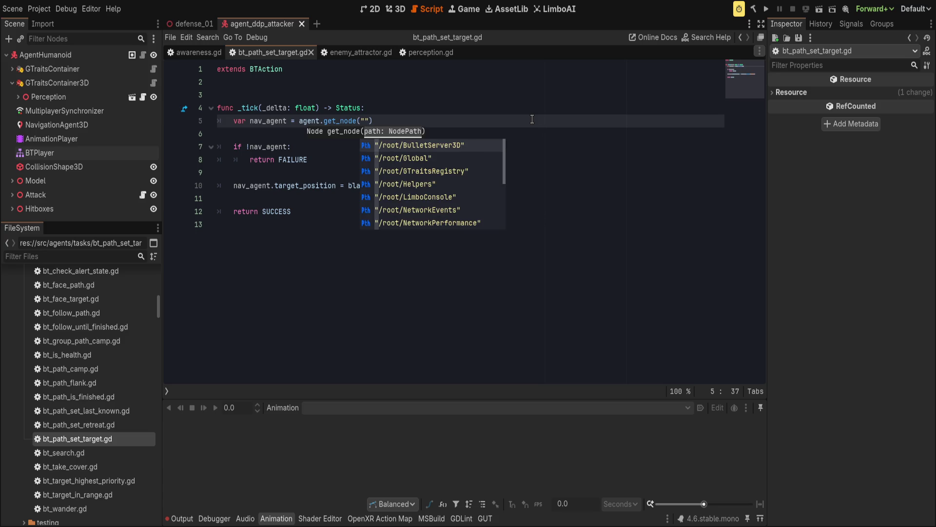
pyautogui.write('Naviga')
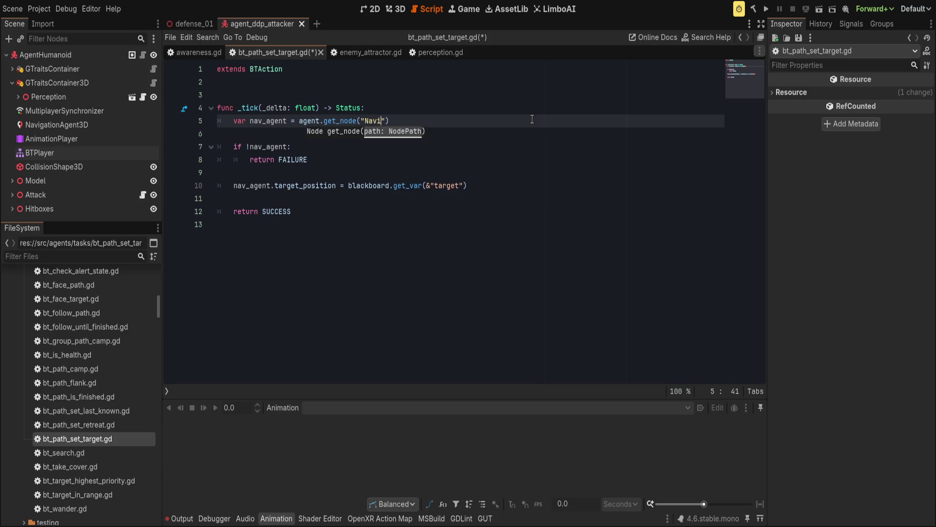
pyautogui.write('tionAgent3D"')
pyautogui.write(').')
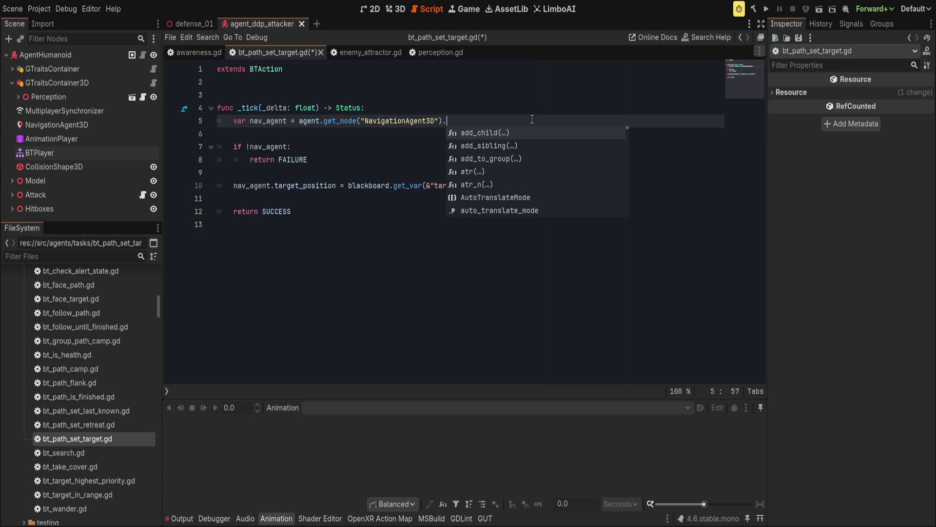
pyautogui.press('BackSpace')
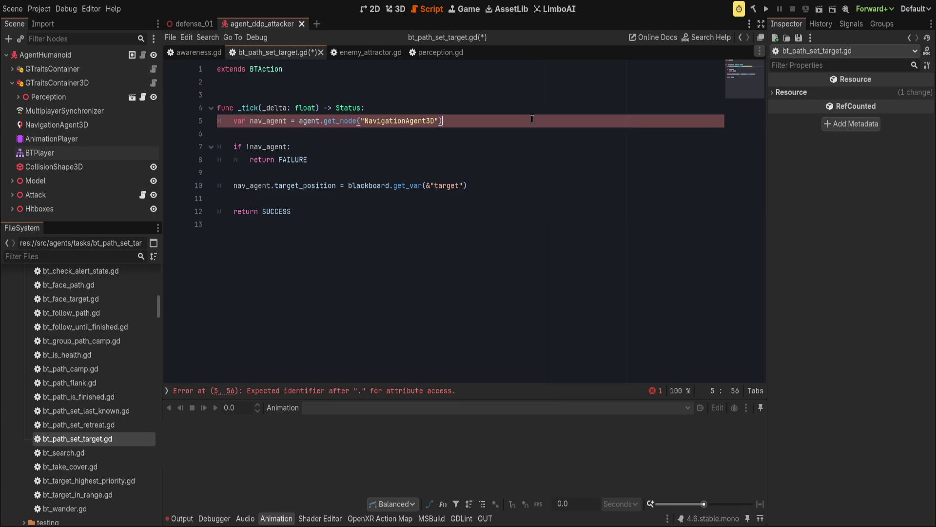
pyautogui.write('as N')
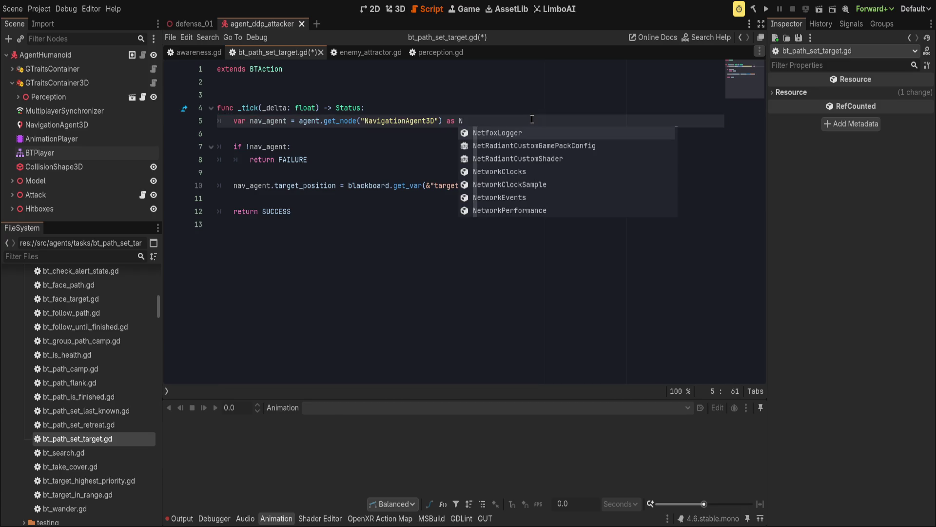
pyautogui.write('av')
pyautogui.press('Down')
pyautogui.press('Return')
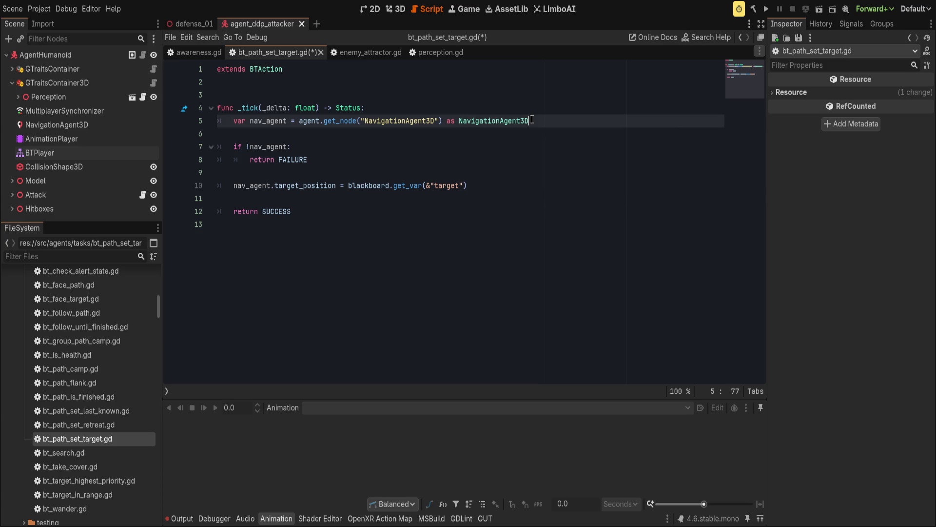
# Step: Change the get_var key on line 10 from &"target" to &"prc_target"
pyautogui.press('Down')
pyautogui.press('Down')
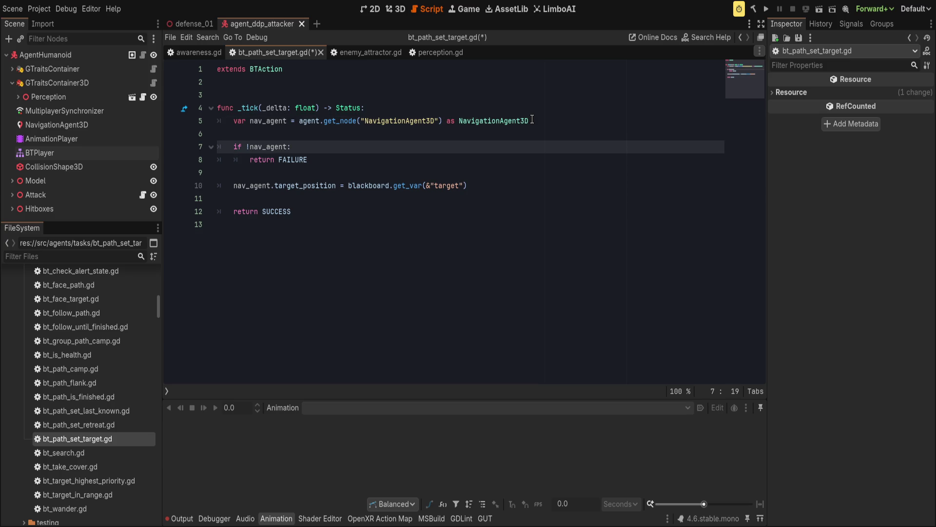
pyautogui.press('Down')
pyautogui.press('Down')
pyautogui.press('Down')
pyautogui.press('End')
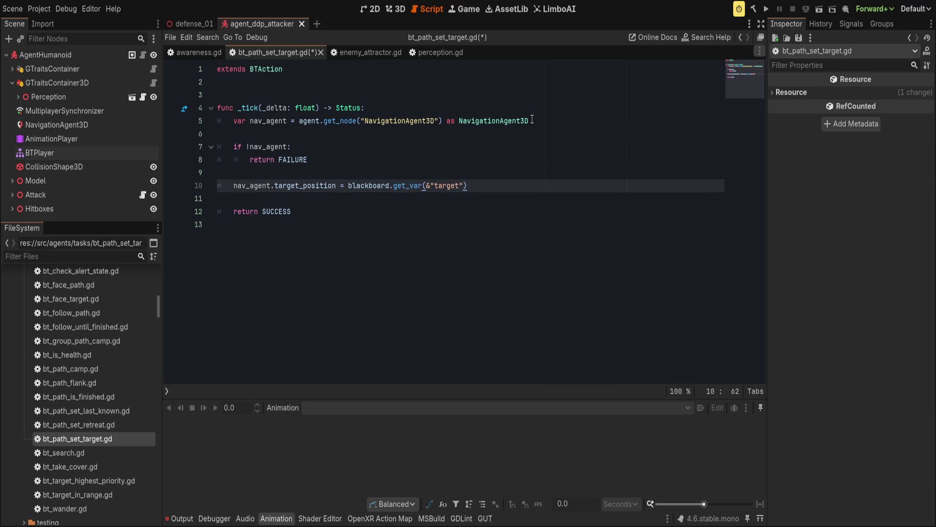
pyautogui.press('BackSpace')
pyautogui.press('BackSpace')
pyautogui.press('BackSpace')
pyautogui.write('"prc_target')
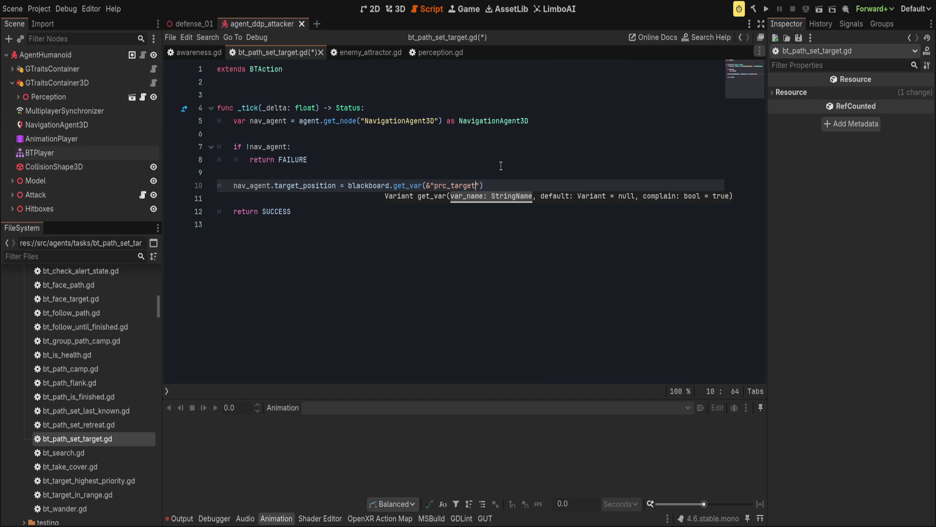
pyautogui.click(356, 83)
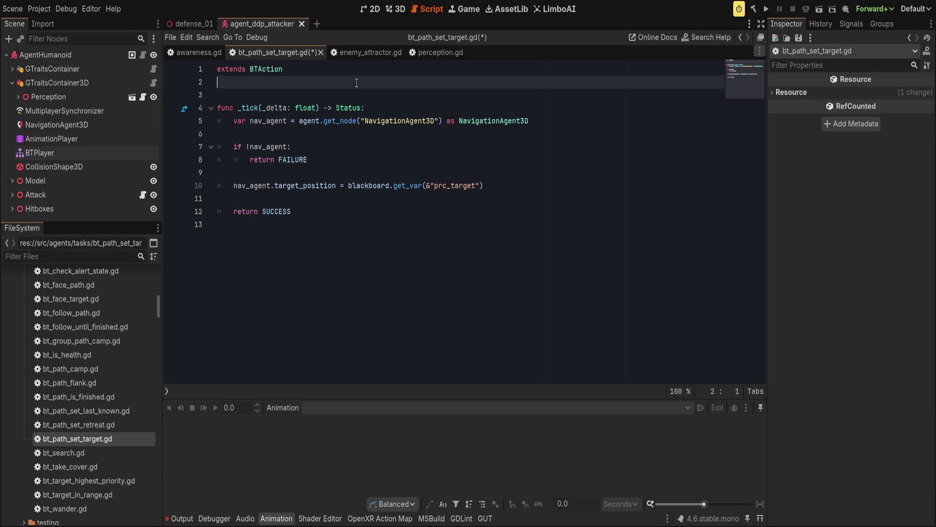
pyautogui.press('Return')
pyautogui.write('@export var ')
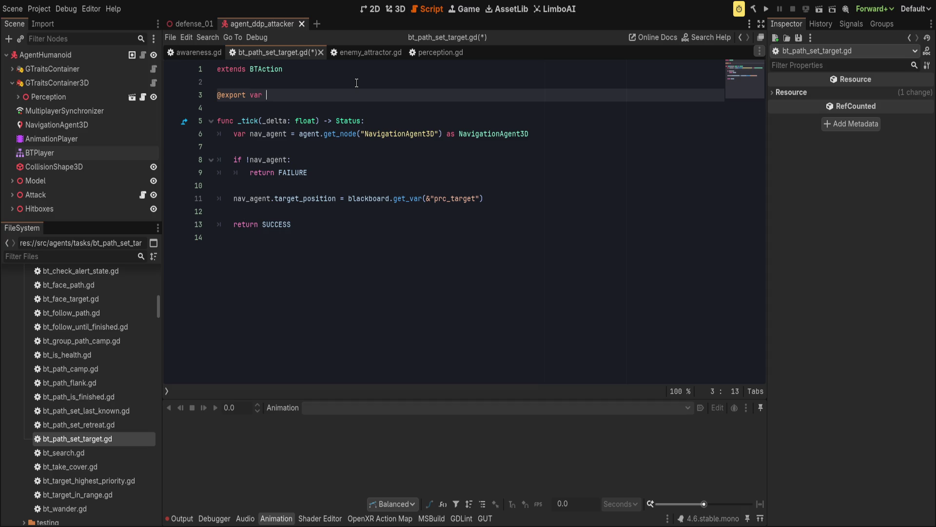
pyautogui.write('target_var :=')
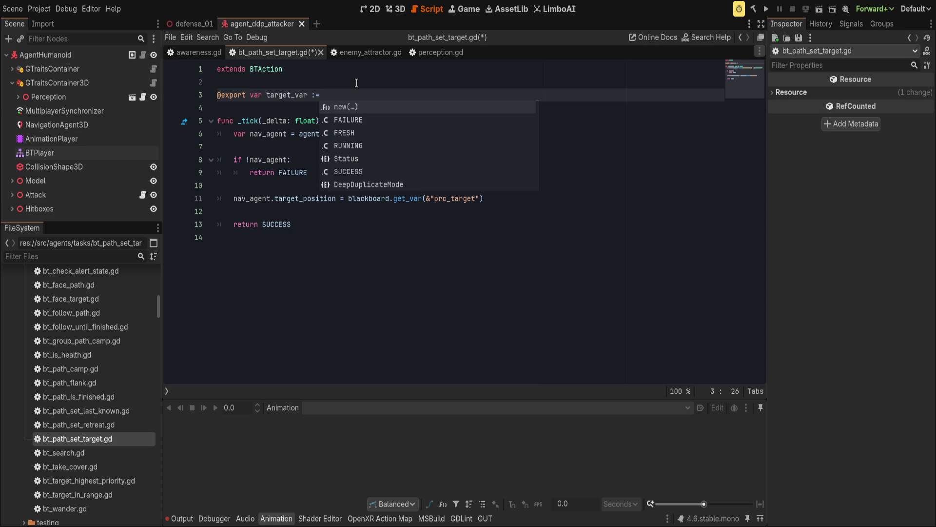
pyautogui.hotkey('ctrl', 'z')
pyautogui.hotkey('ctrl', 'z')
pyautogui.hotkey('ctrl', 'z')
pyautogui.click(422, 129)
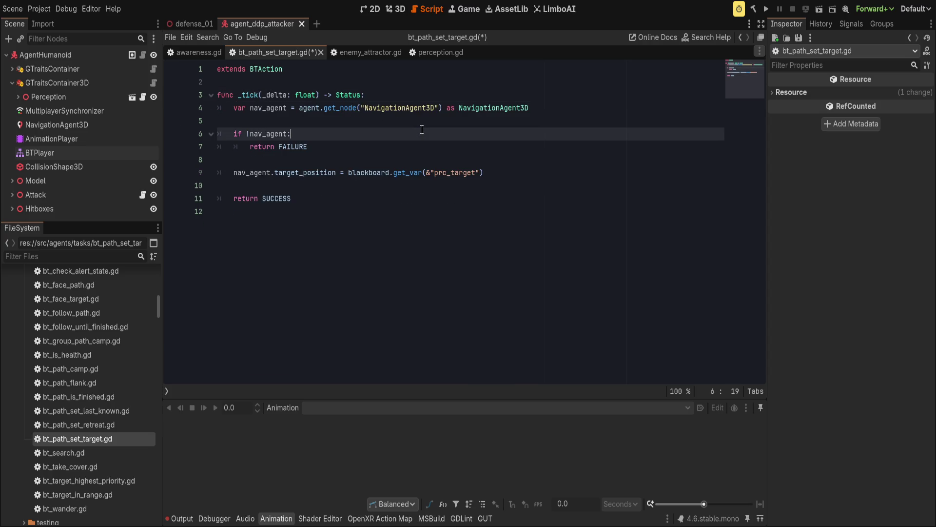
pyautogui.hotkey('ctrl', 's')
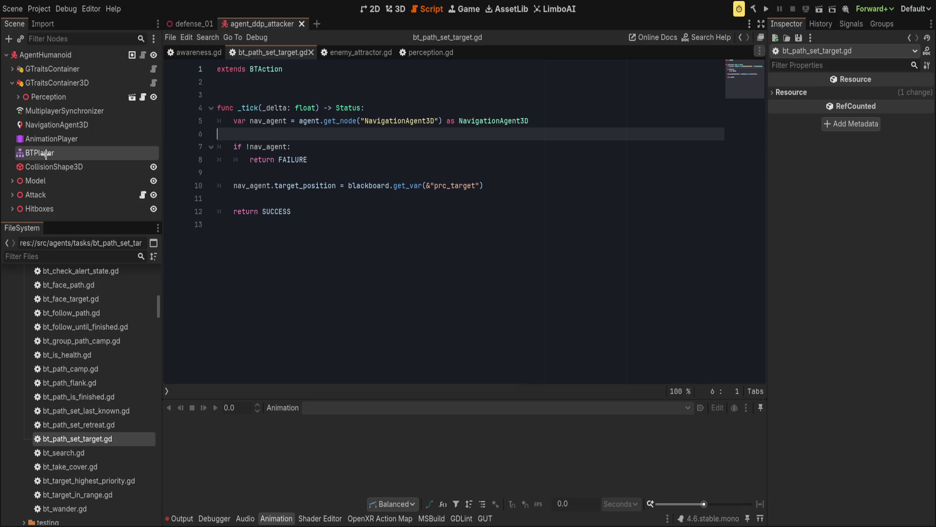
# Step: Undo back to the original blackboard nav_agent and &"target" lookups and save again
pyautogui.hotkey('ctrl', 'z')
pyautogui.hotkey('ctrl', 'z')
pyautogui.hotkey('ctrl', 'z')
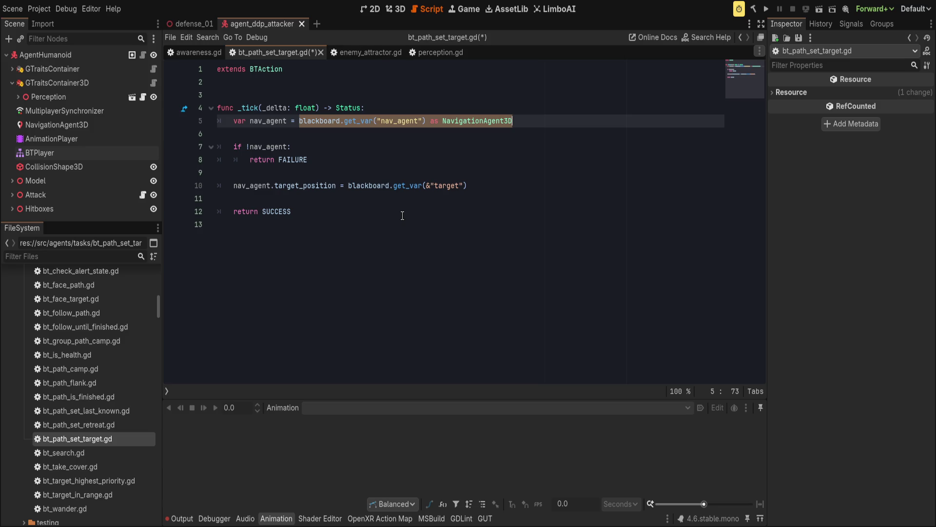
pyautogui.click(402, 216)
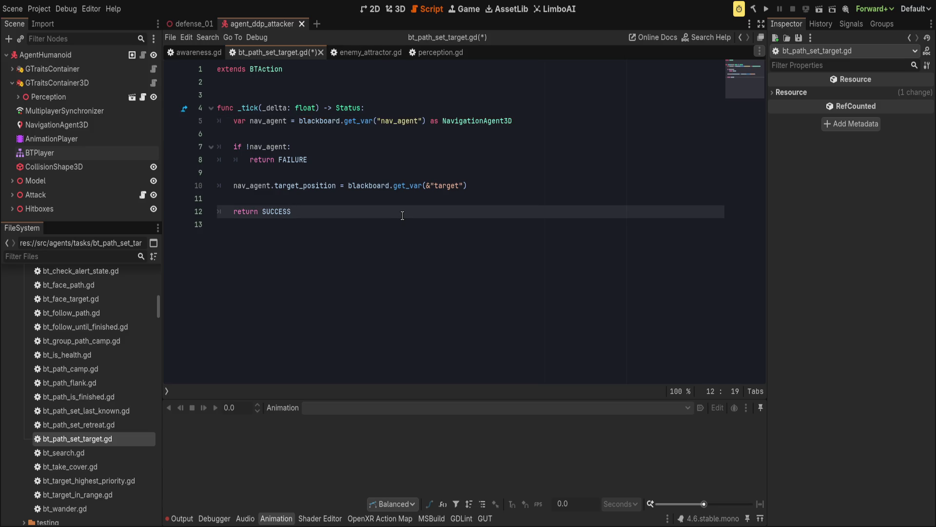
pyautogui.hotkey('ctrl', 's')
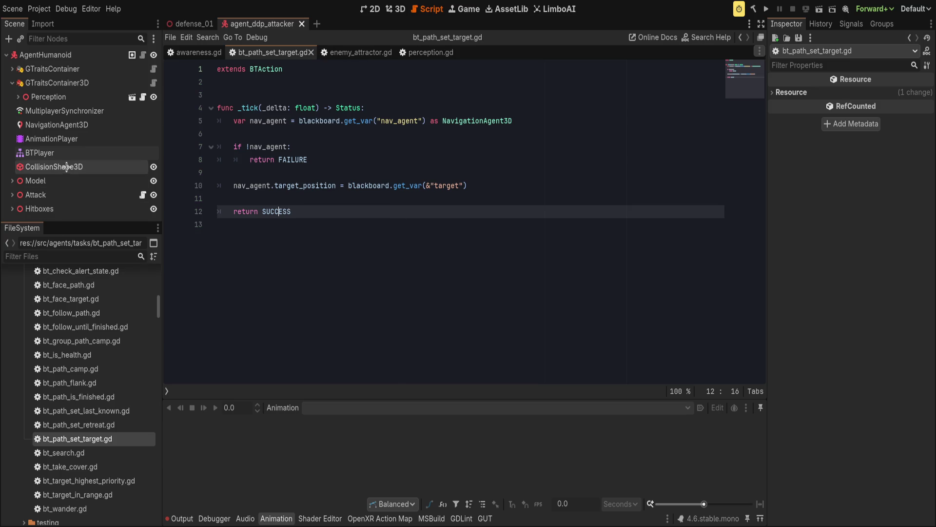
# Step: Select BTPlayer to review its blackboard plan with Prc Status and Prc Target, then select tasks/new
pyautogui.click(68, 153)
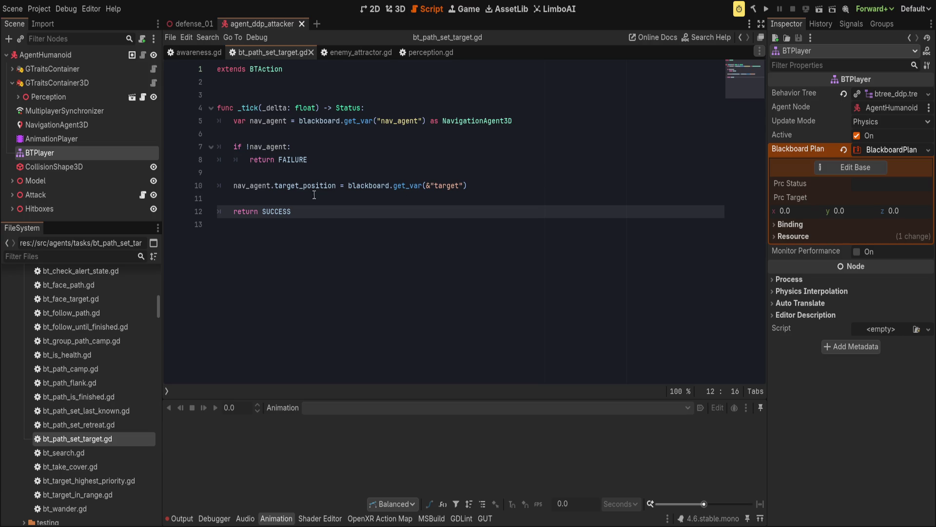
pyautogui.click(327, 297)
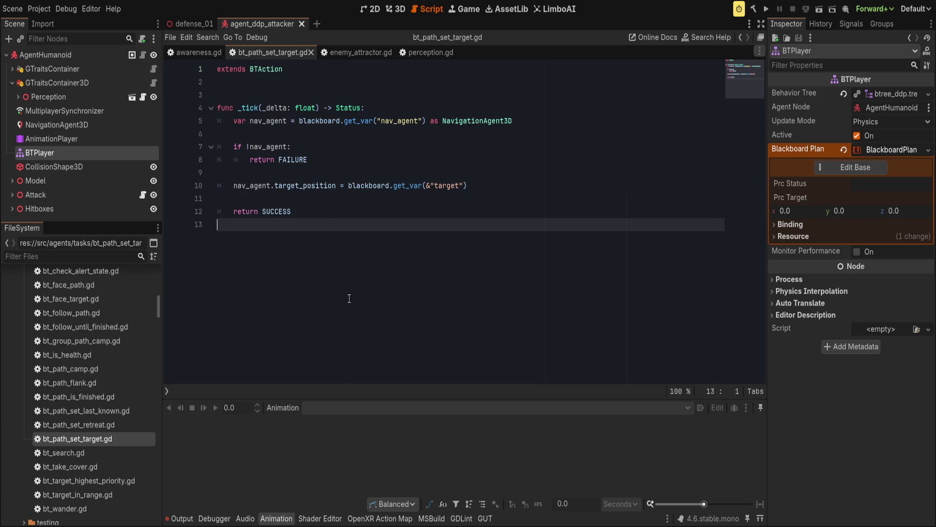
pyautogui.scroll(3, 93, 371)
pyautogui.click(77, 296)
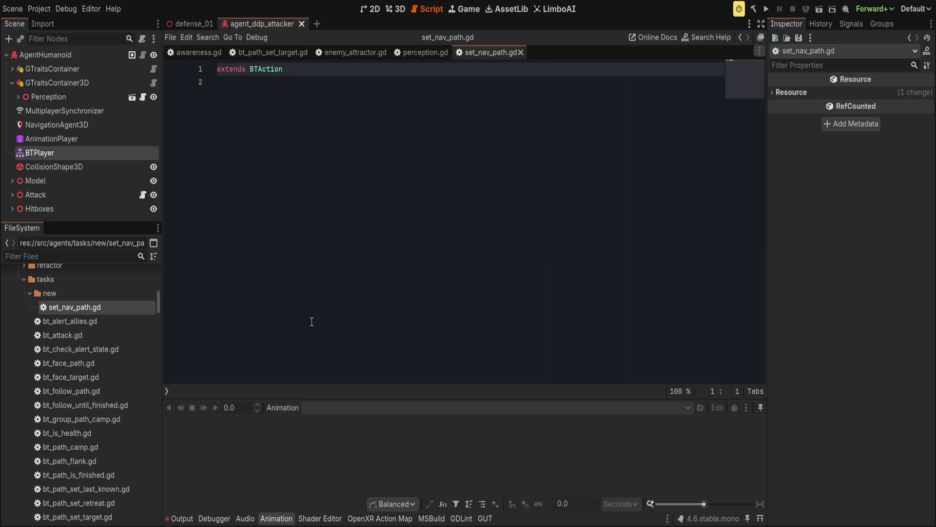
# Step: Paste the _tick function into set_nav_path.gd, change its key to "prc_target", and save
pyautogui.hotkey('ctrl', 'a')
pyautogui.write('extends BTAction   func _tick(_delta: float) -> Status: \tvar nav_agent = blackboard.get_var("nav_agent") as NavigationAgent3D  \tif !nav_agent: \t\treturn FAILURE  \tnav_agent.target_position = blackboard.get_var(&"target")  \treturn SUCCESS')
pyautogui.doubleClick(446, 186)
pyautogui.write('prc_target')
pyautogui.click(417, 170)
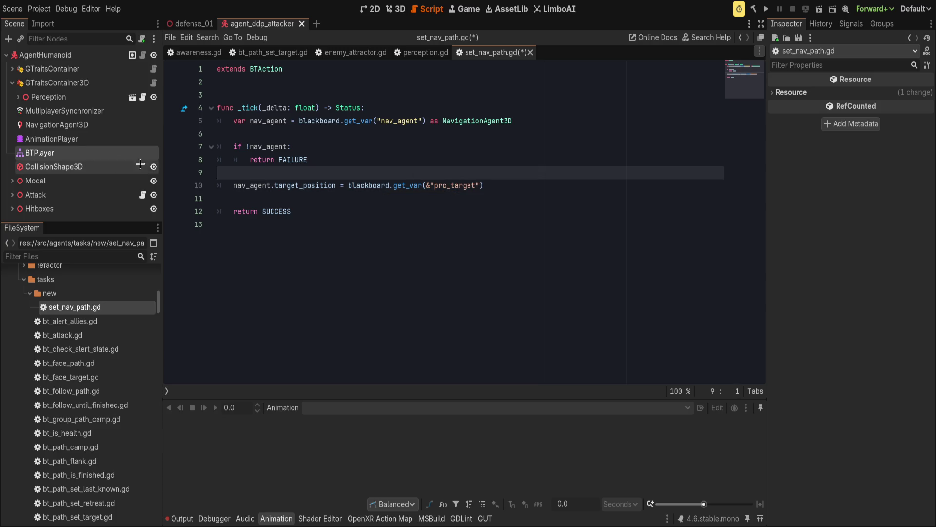
pyautogui.hotkey('ctrl', 's')
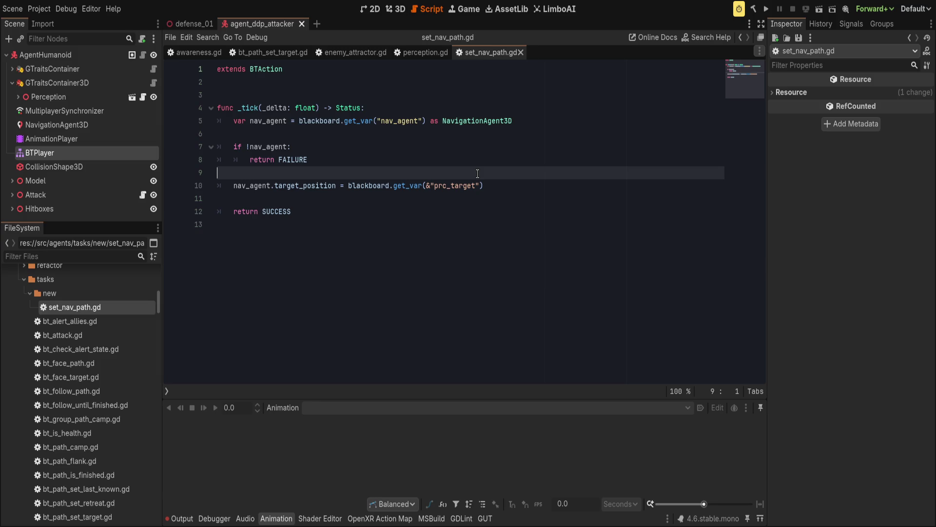
# Step: Inspect BTPlayer's blackboard plan Binding entries, then open the Perception node's script
pyautogui.click(492, 186)
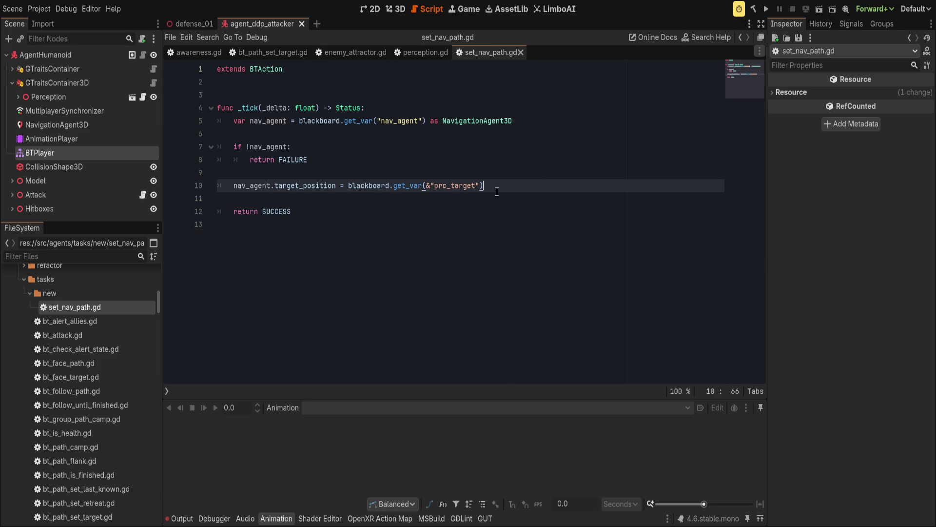
pyautogui.click(75, 151)
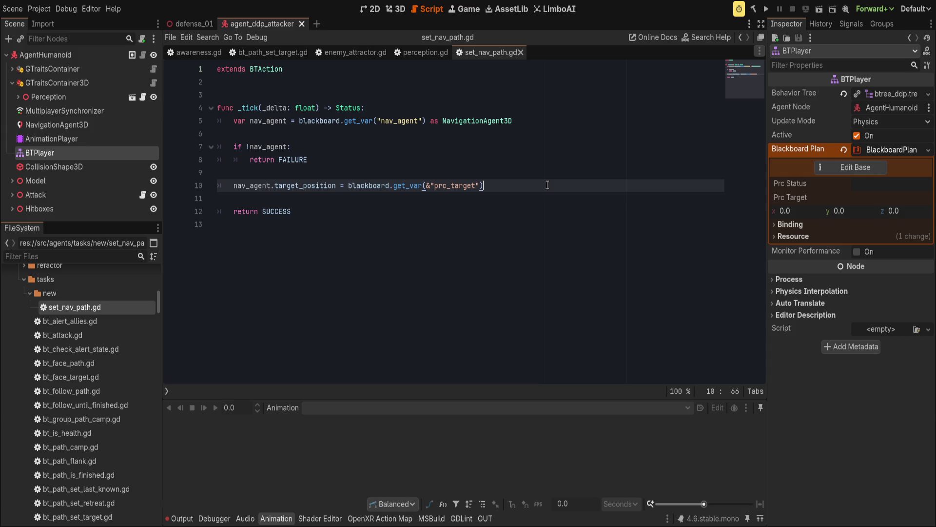
pyautogui.click(792, 224)
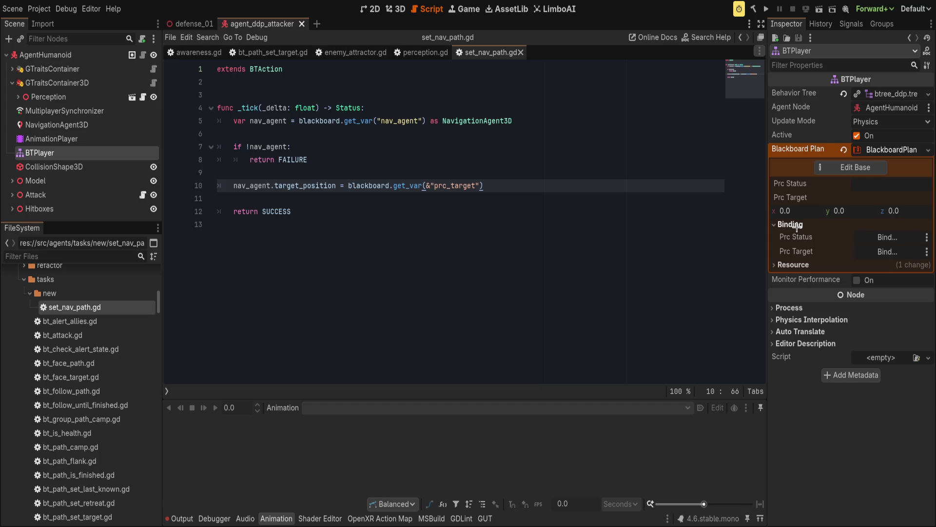
pyautogui.click(13, 98)
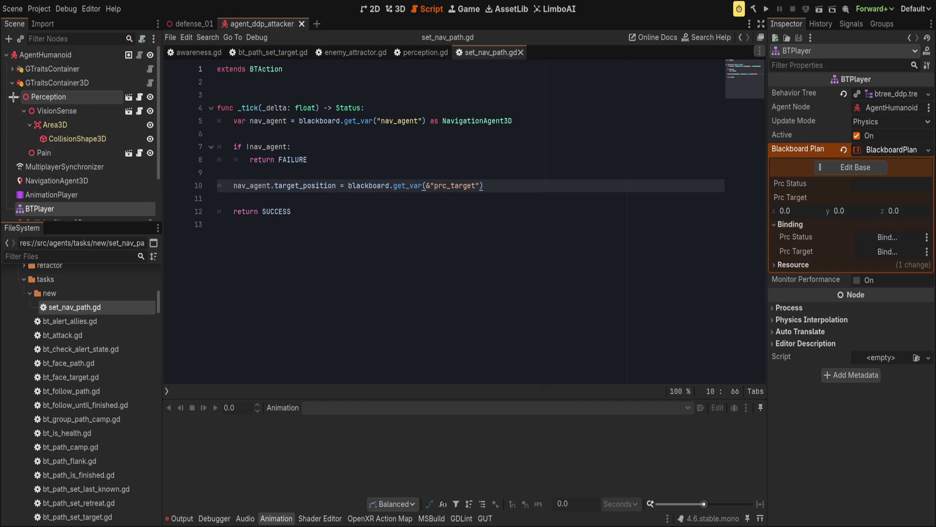
pyautogui.click(14, 97)
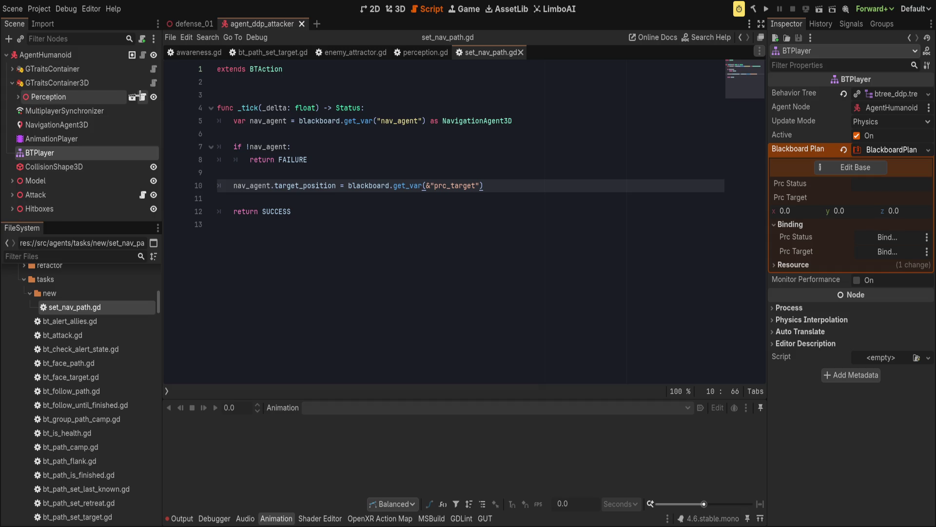
pyautogui.click(143, 97)
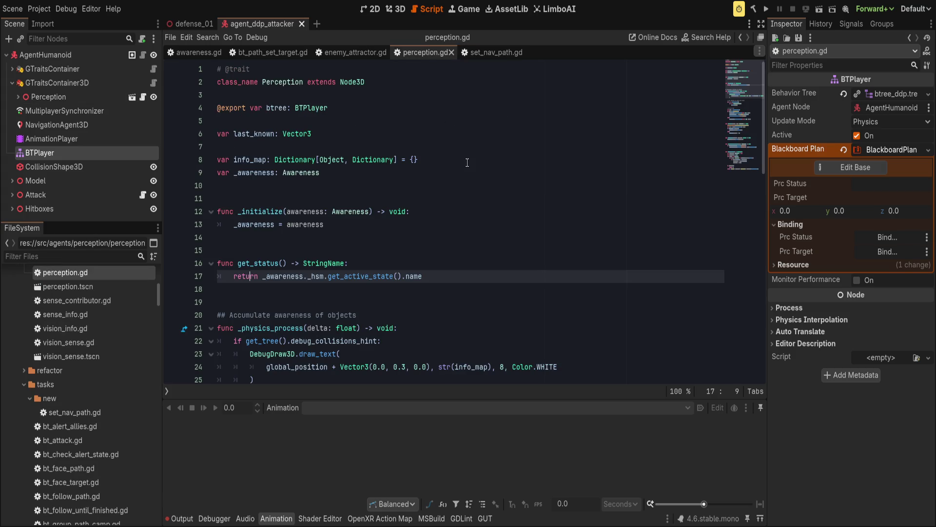
# Step: Add func set_btree_vars() -> void: after _initialize, setting blackboard "prc_status" to get_status()
pyautogui.click(499, 225)
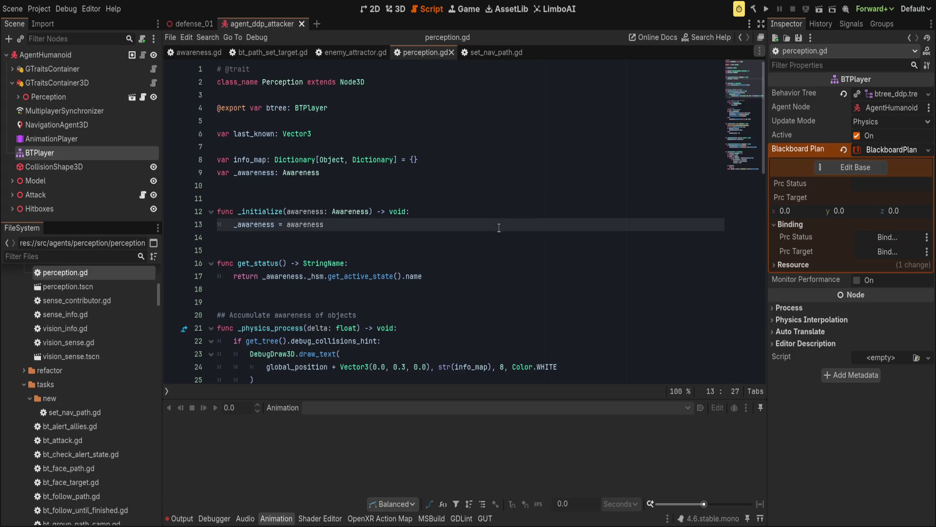
pyautogui.press('Return')
pyautogui.press('Return')
pyautogui.press('Return')
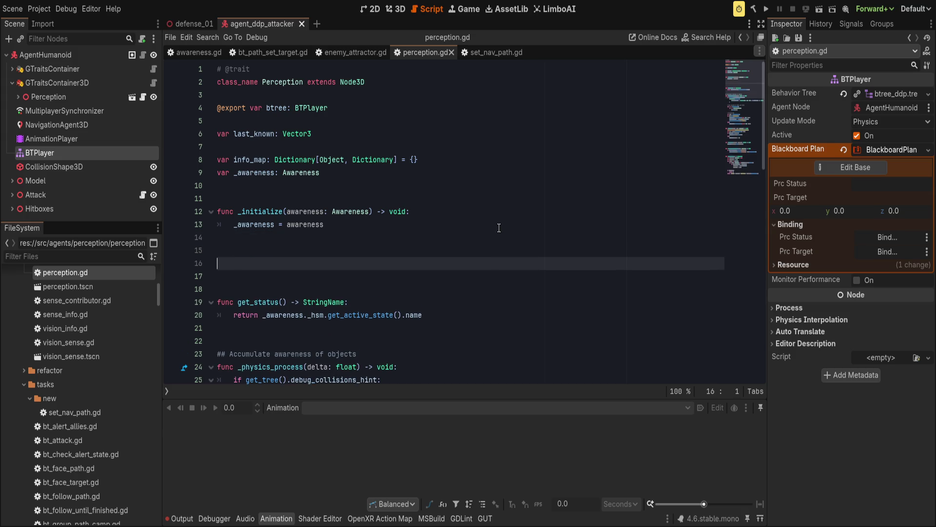
pyautogui.write('func set_')
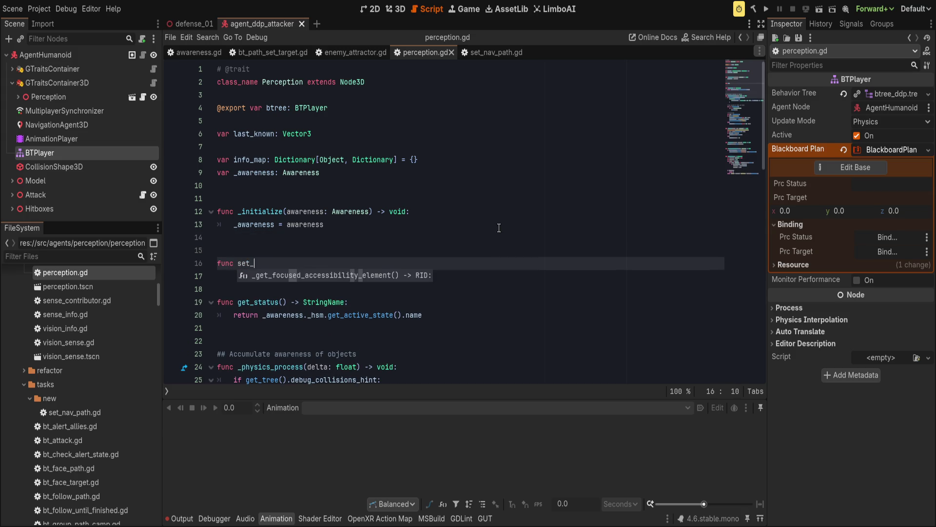
pyautogui.write('btree_')
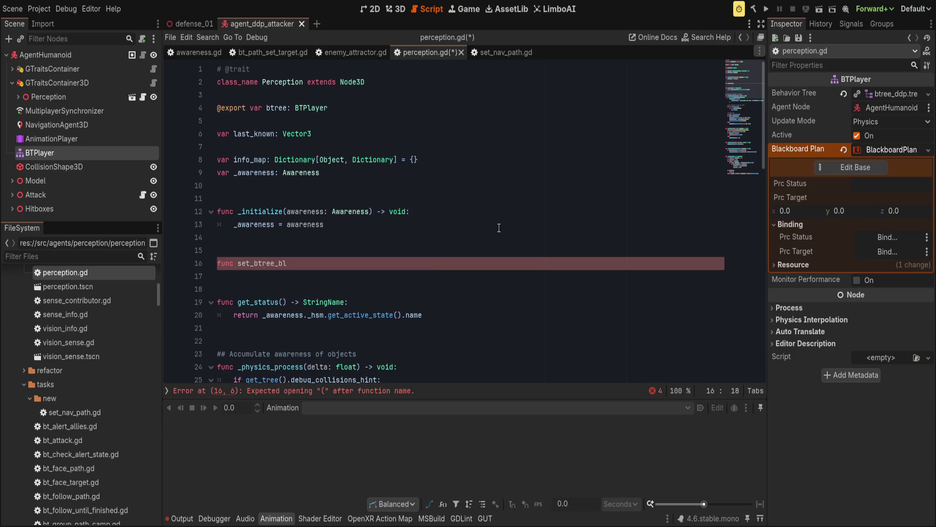
pyautogui.write('vars() -> void:')
pyautogui.press('Return')
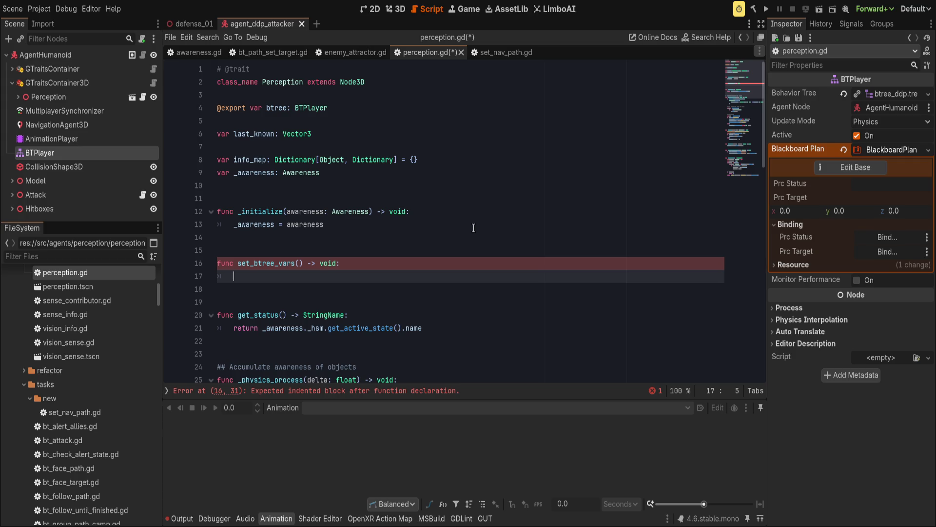
pyautogui.write('btree.black')
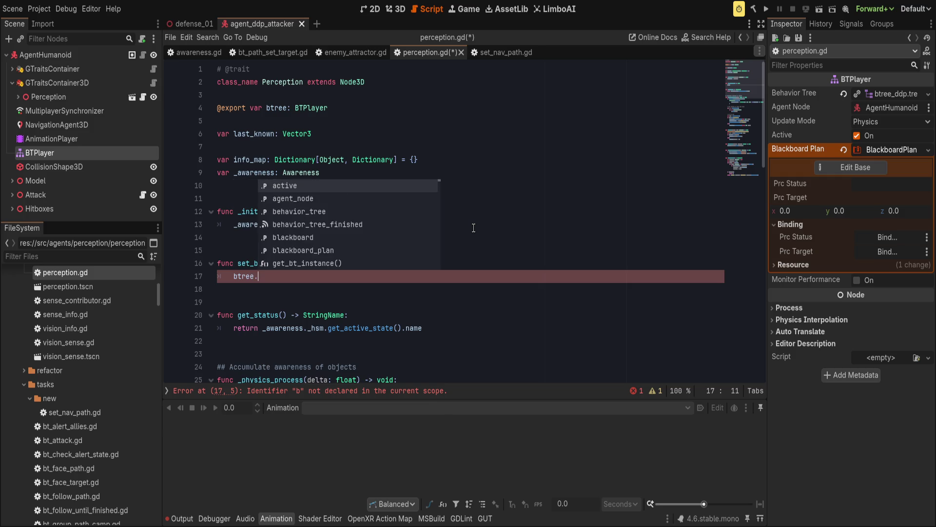
pyautogui.press('Return')
pyautogui.write('.')
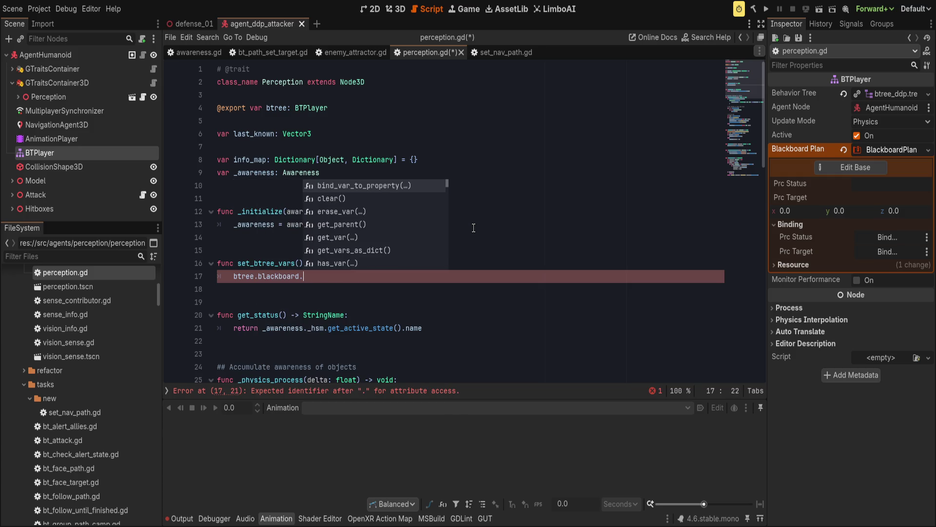
pyautogui.write('set_')
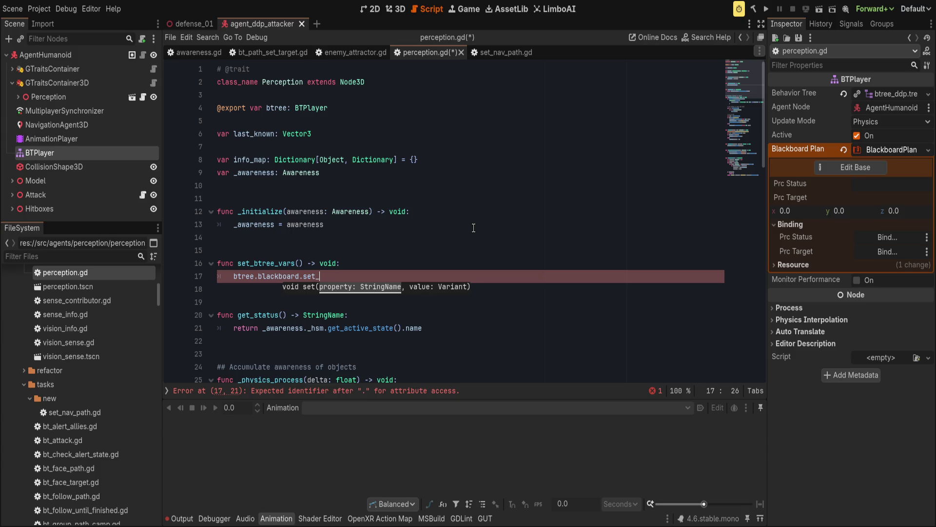
pyautogui.write('v')
pyautogui.press('Return')
pyautogui.write('"')
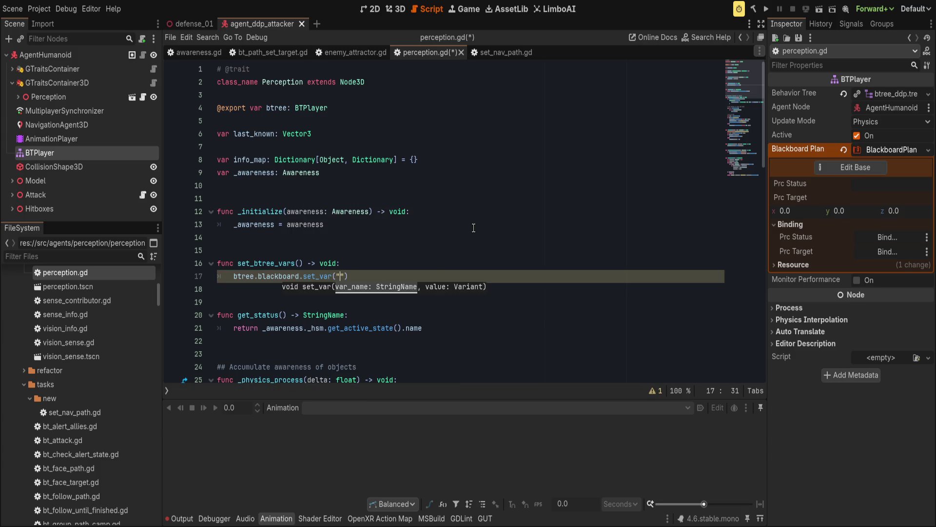
pyautogui.write('prc_status"')
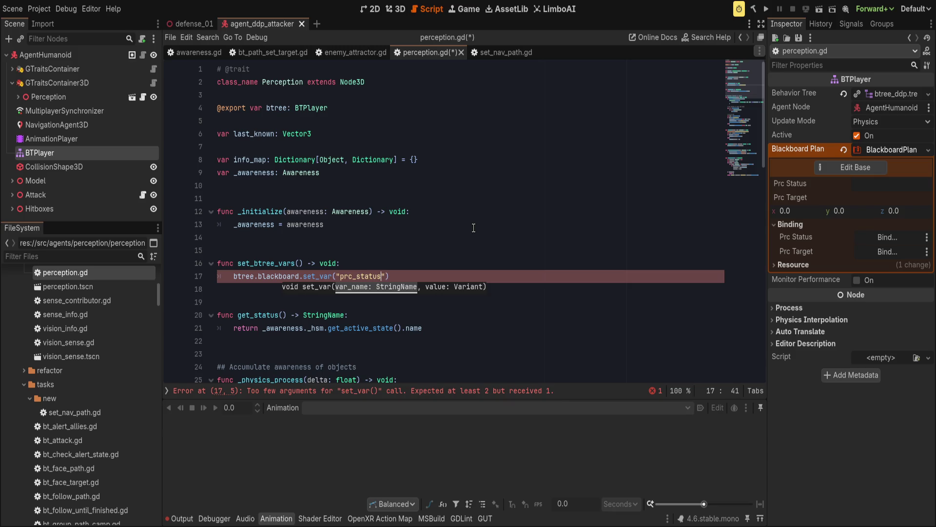
pyautogui.write(', get_status')
pyautogui.press('Return')
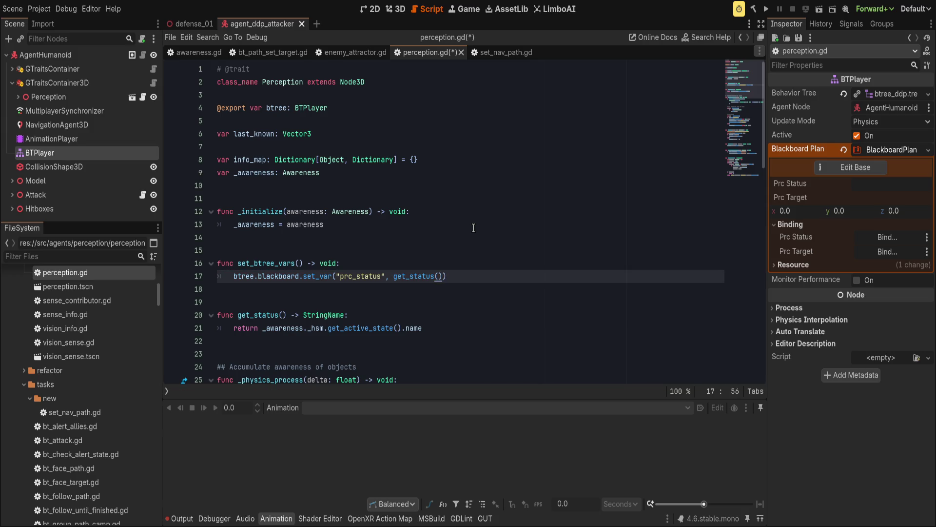
# Step: Add a second line setting the blackboard's "prc_target" to get_best_info()
pyautogui.press('End')
pyautogui.press('Return')
pyautogui.write('btree.bl')
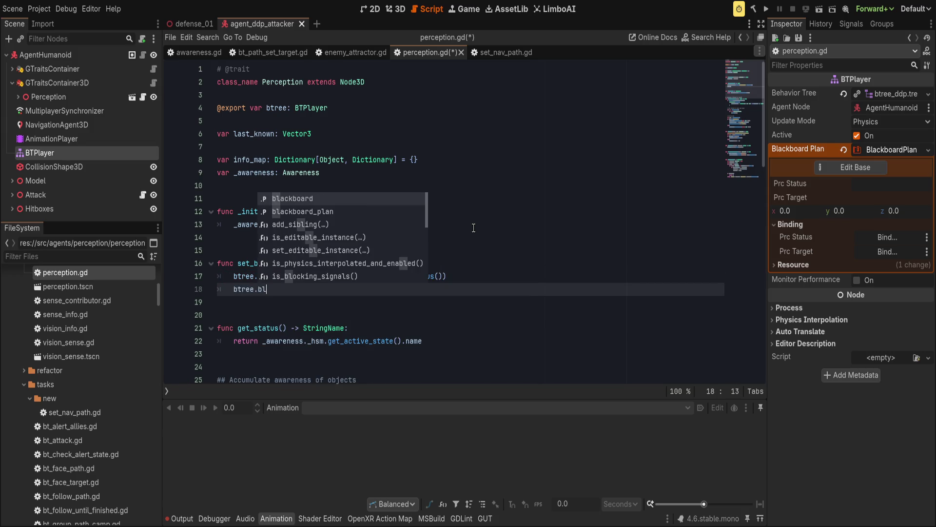
pyautogui.press('Return')
pyautogui.write('.set_var')
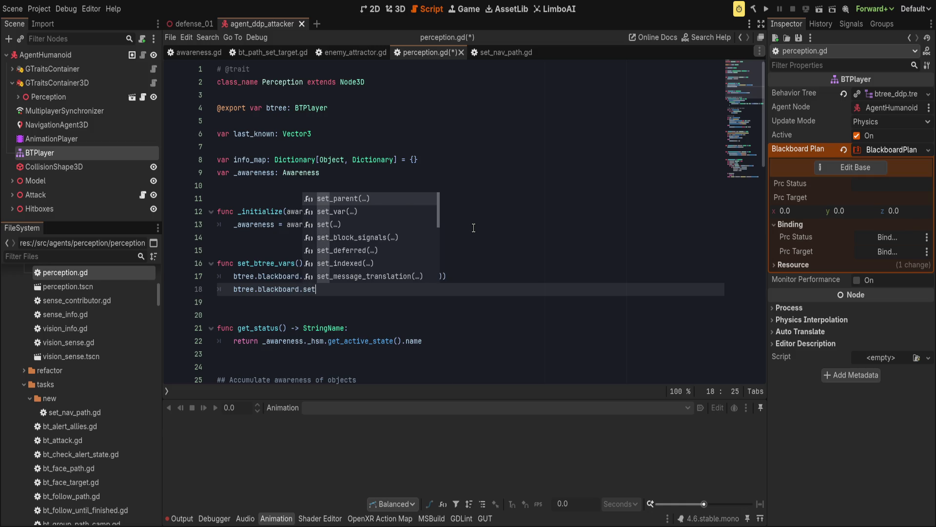
pyautogui.press('Return')
pyautogui.write('"prc_')
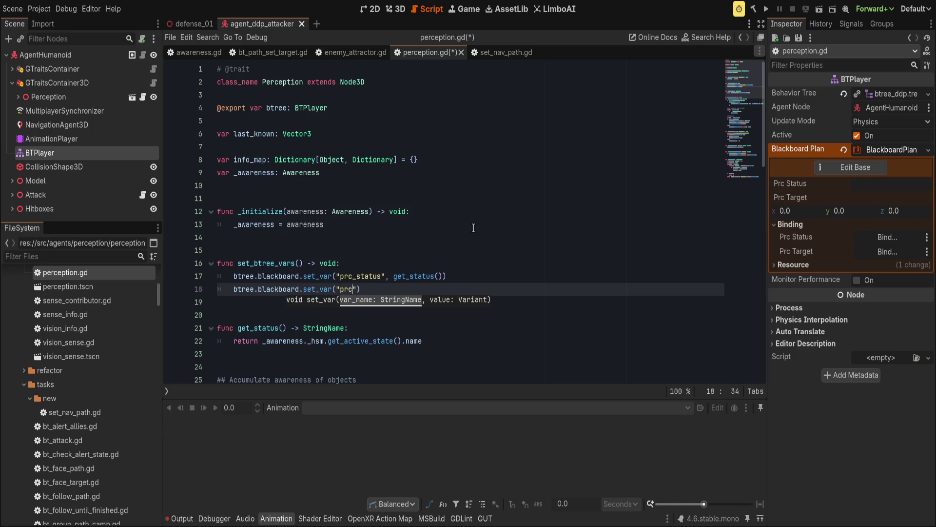
pyautogui.write('target", ')
pyautogui.write('get_')
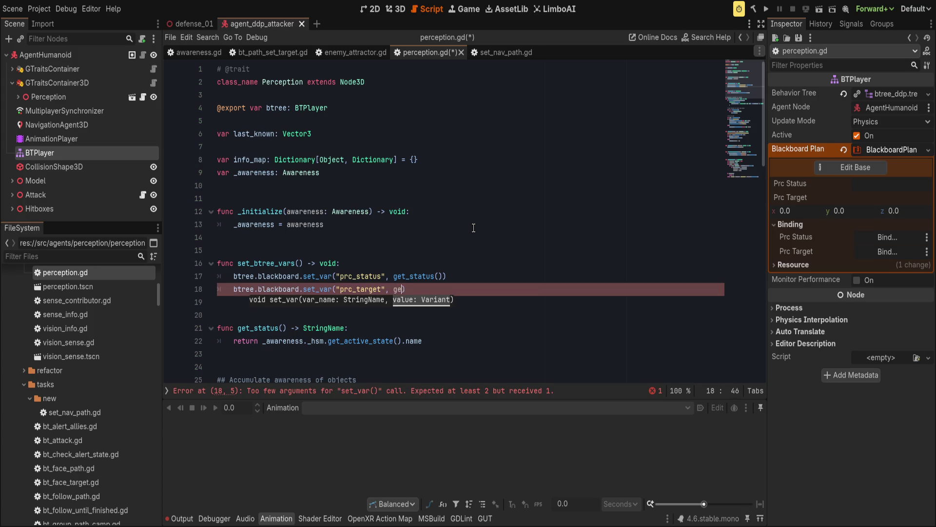
pyautogui.press('Return')
pyautogui.write(')')
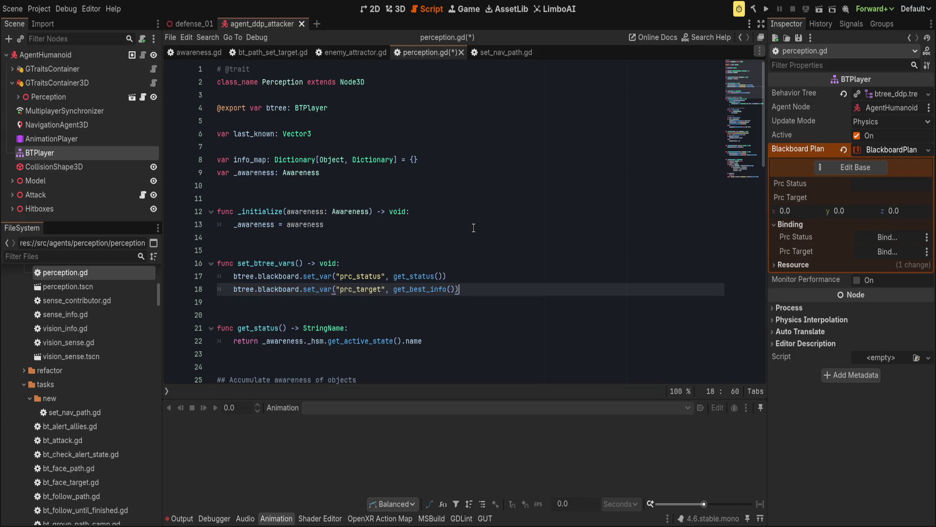
pyautogui.scroll(-10, 274, 286)
# Step: Check best_info's uses, then delete the whole set_target_to_current function
pyautogui.scroll(-2, 274, 287)
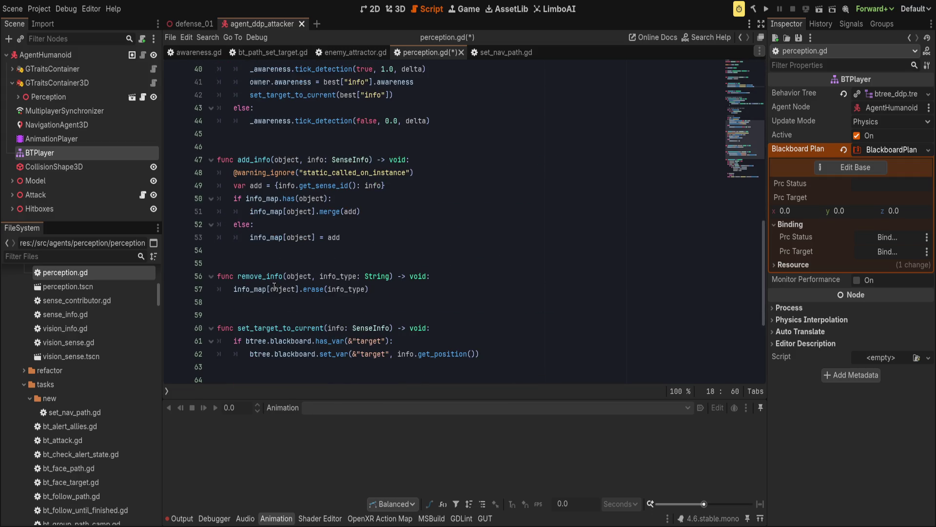
pyautogui.scroll(-5, 276, 280)
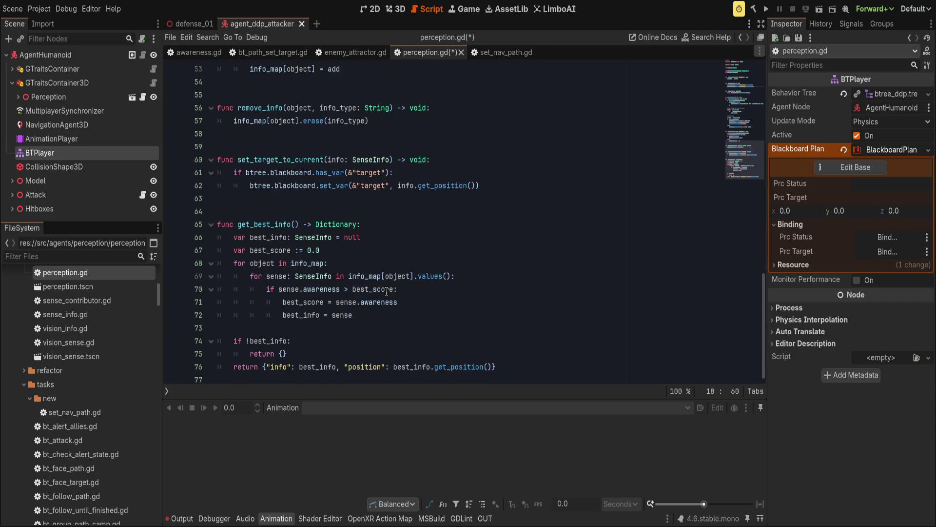
pyautogui.doubleClick(416, 367)
pyautogui.doubleClick(453, 367)
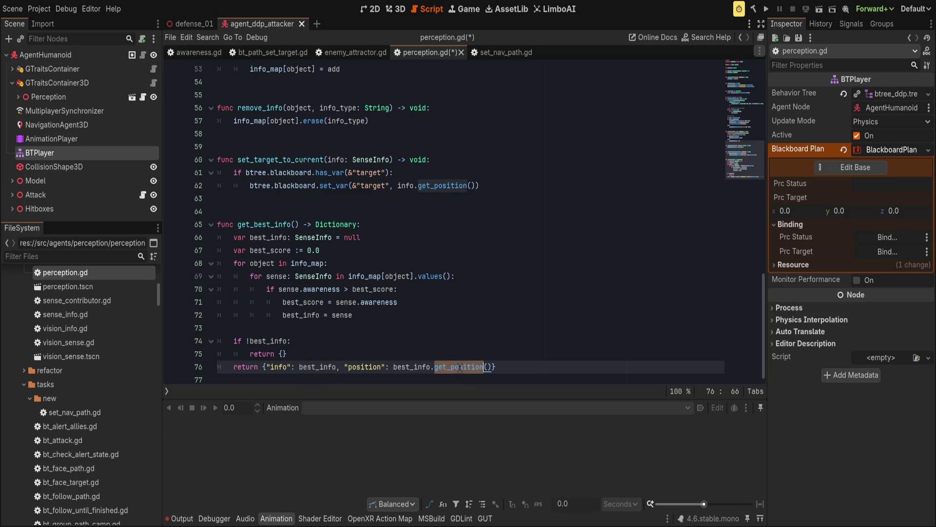
pyautogui.scroll(10, 468, 356)
pyautogui.scroll(8, 477, 349)
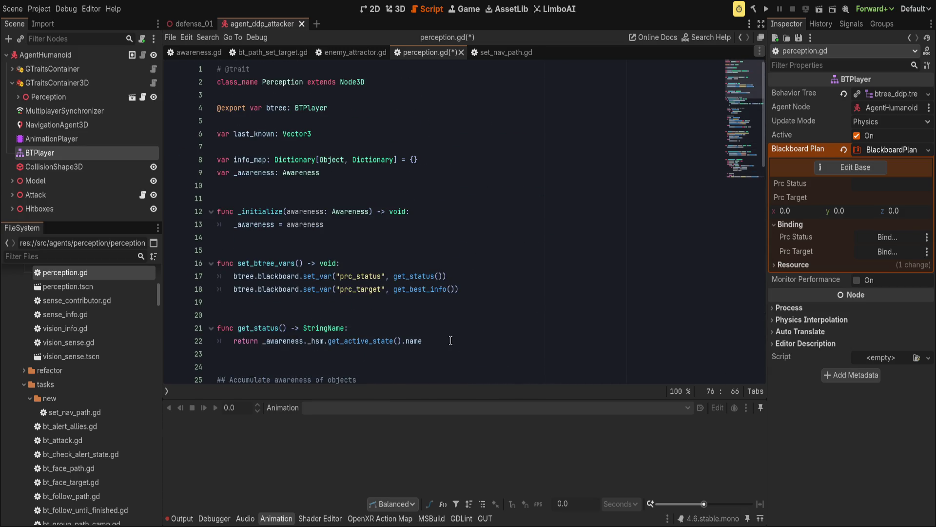
pyautogui.scroll(-14, 395, 239)
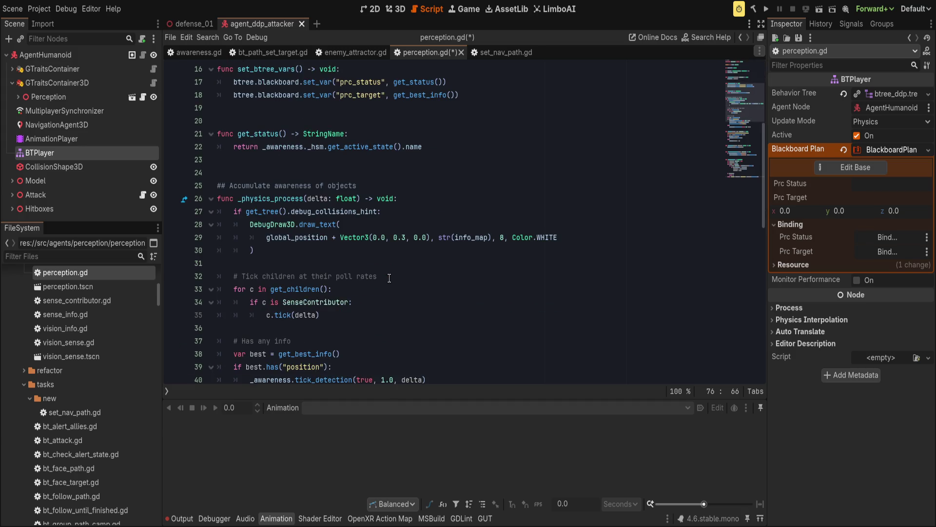
pyautogui.scroll(-3, 383, 290)
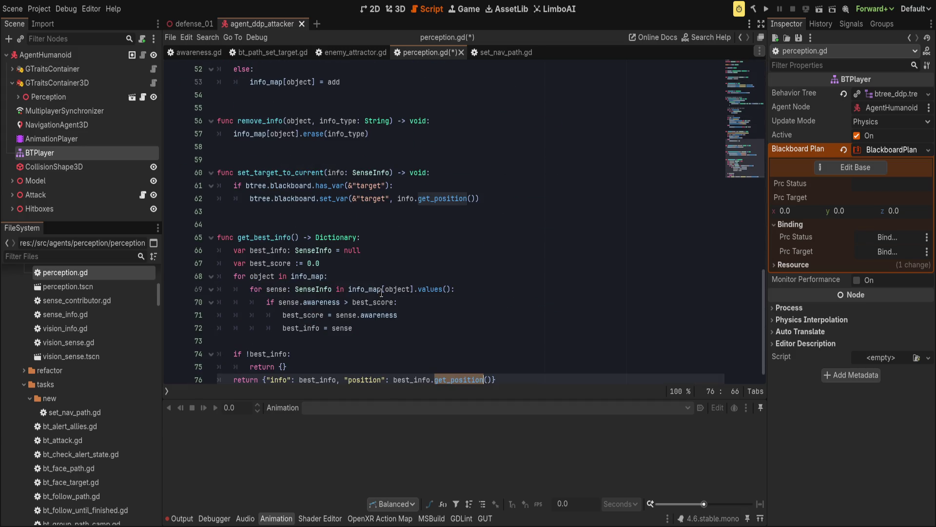
pyautogui.moveTo(489, 199); pyautogui.dragTo(495, 158)
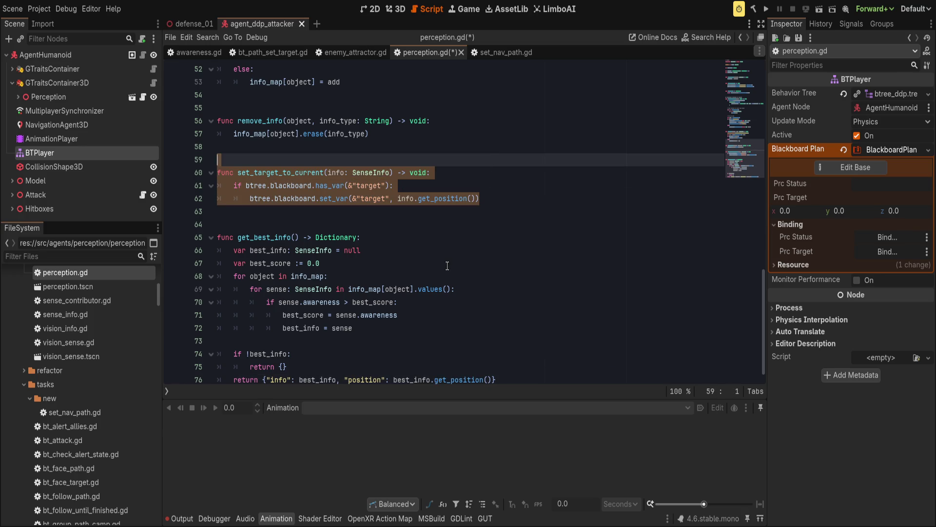
pyautogui.scroll(1, 448, 266)
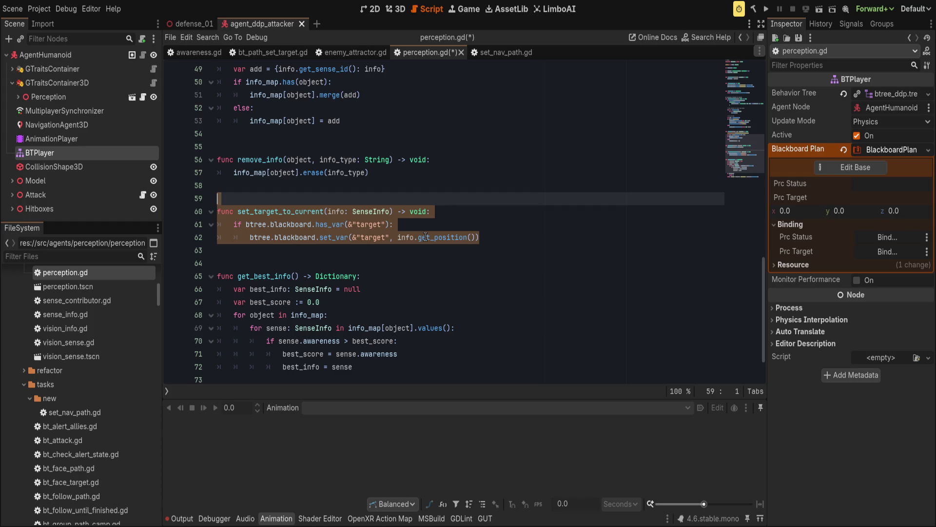
pyautogui.press('Delete')
pyautogui.press('Delete')
pyautogui.press('Delete')
# Step: Delete the leftover set_target_to_current() call in _physics_process and save perception.gd
pyautogui.scroll(1, 422, 232)
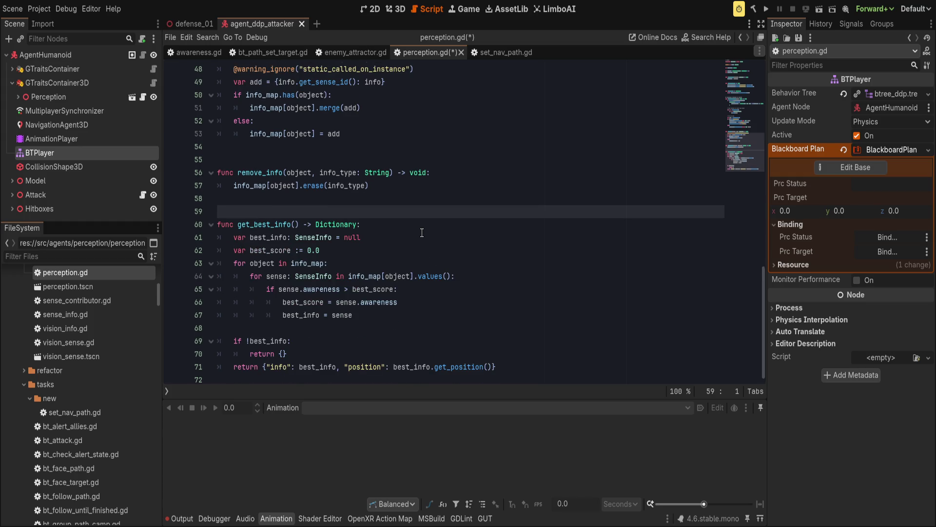
pyautogui.scroll(7, 421, 239)
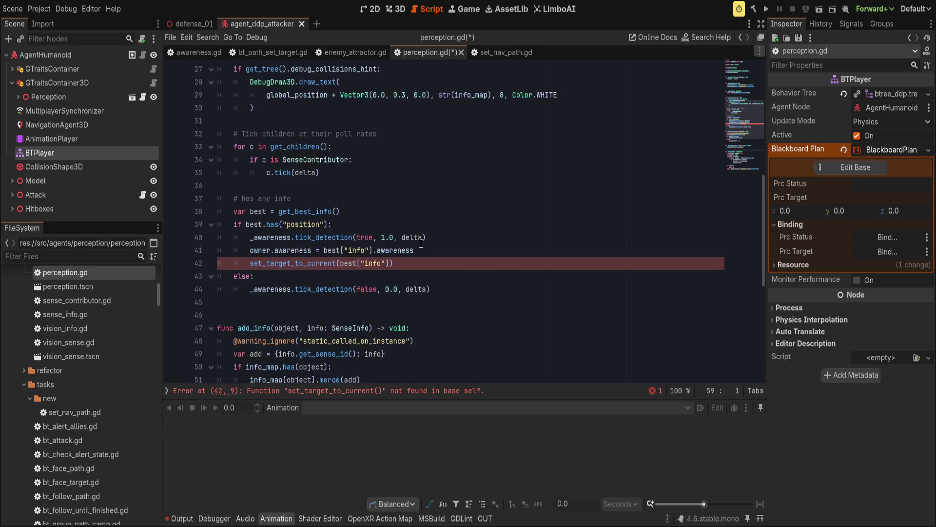
pyautogui.scroll(1, 422, 249)
pyautogui.click(413, 305)
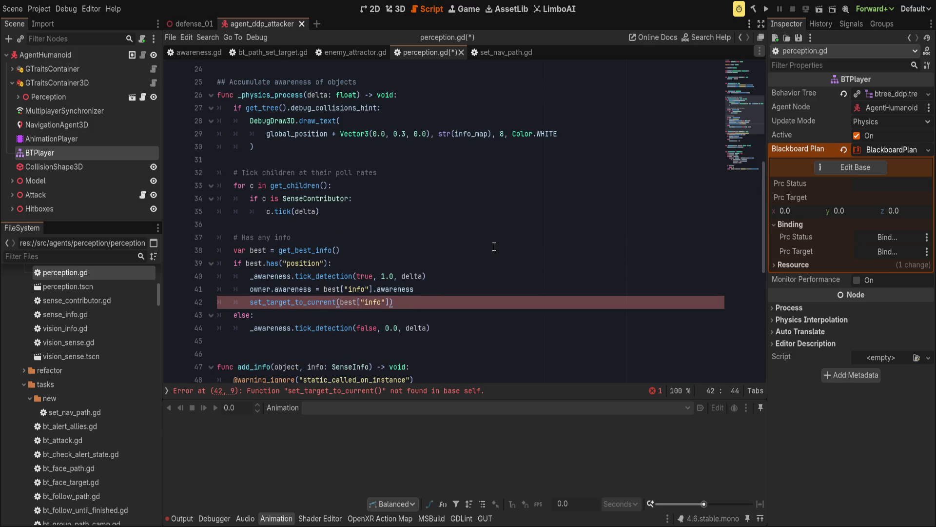
pyautogui.hotkey('ctrl', 'shift', 'k')
pyautogui.hotkey('ctrl', 's')
pyautogui.scroll(3, 471, 248)
pyautogui.scroll(3, 468, 250)
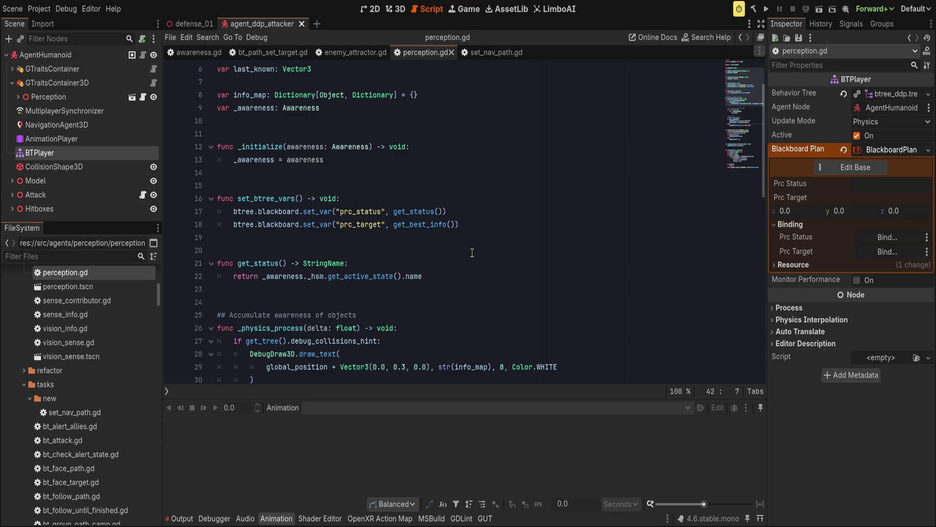
# Step: Prefix both "prc_status" and "prc_target" keys with & to make them StringName literals
pyautogui.click(336, 212)
pyautogui.write('&')
pyautogui.press('Down')
pyautogui.write('&')
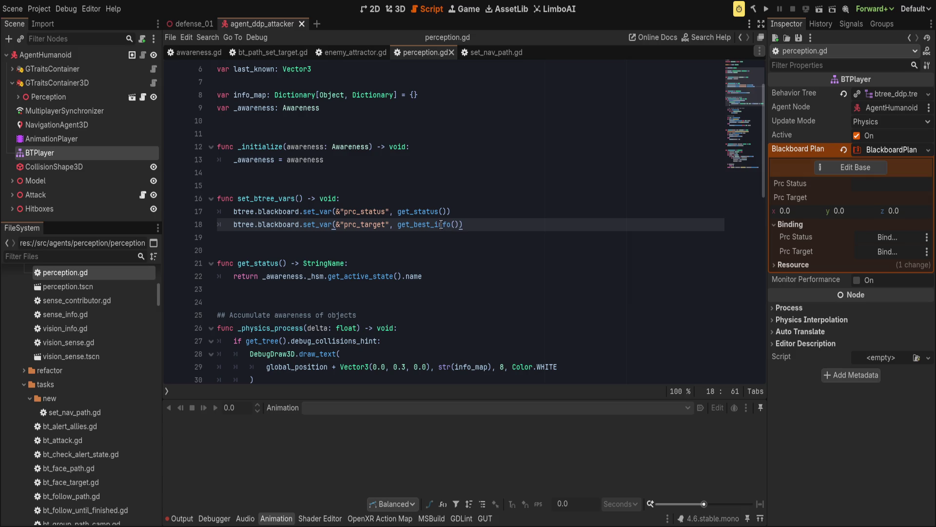
pyautogui.moveTo(398, 225); pyautogui.dragTo(464, 224)
# Step: Move the set_btree_vars and get_status block down below remove_info with Alt+Down
pyautogui.scroll(-9, 477, 240)
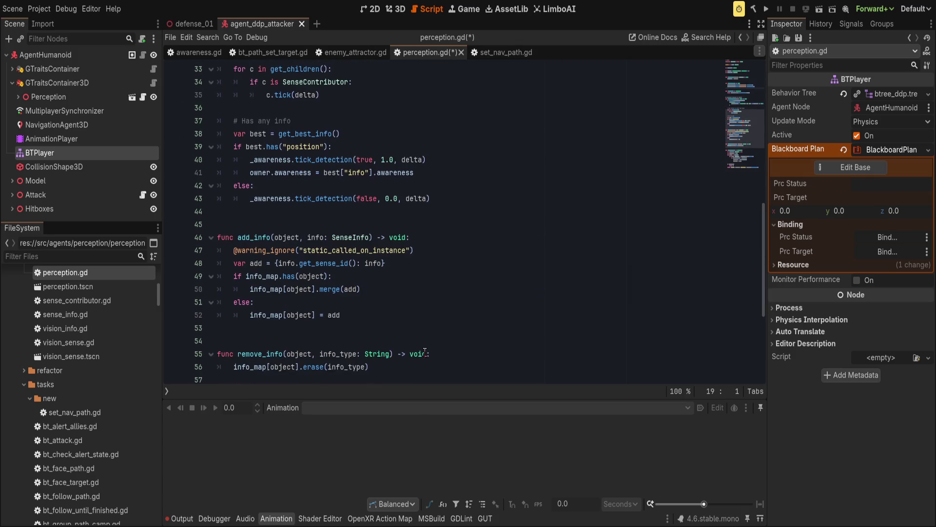
pyautogui.click(426, 211)
pyautogui.scroll(5, 418, 316)
pyautogui.scroll(1, 418, 316)
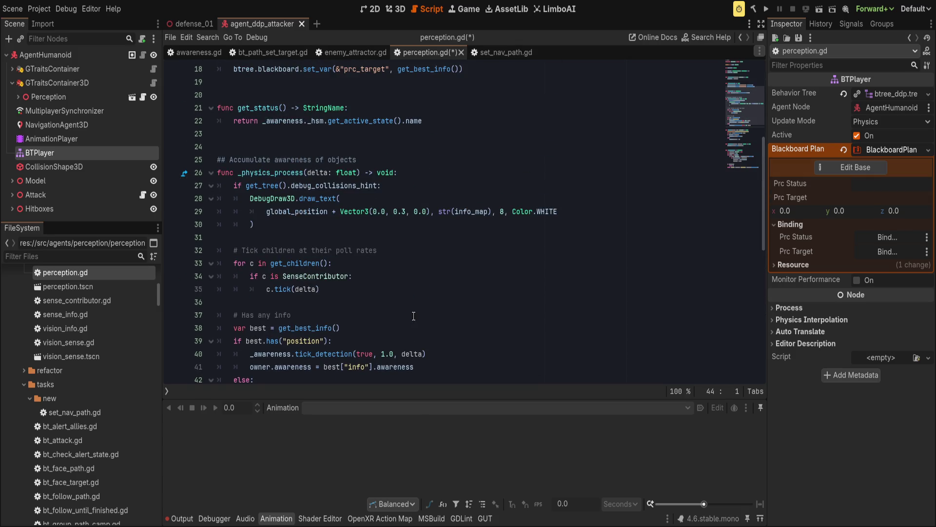
pyautogui.scroll(5, 414, 316)
pyautogui.moveTo(433, 290); pyautogui.dragTo(295, 199)
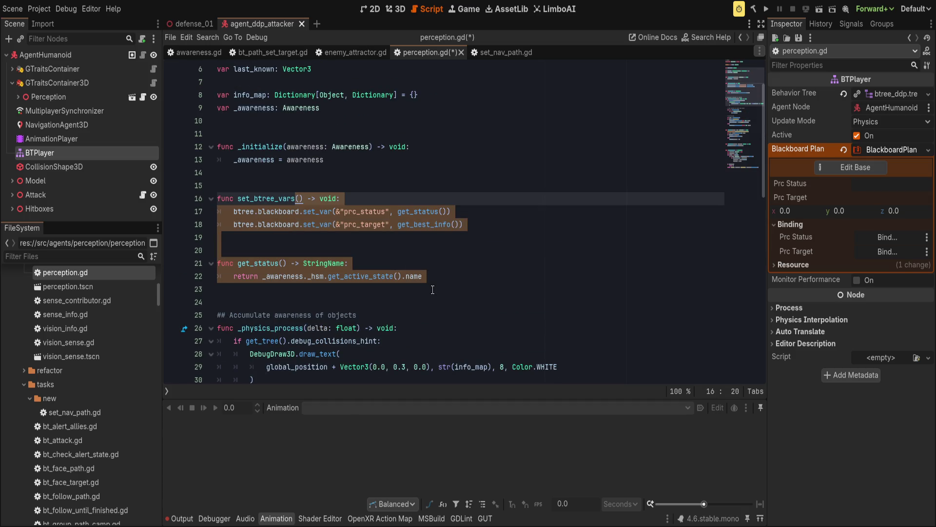
pyautogui.hotkey('alt', 'Down')
pyautogui.hotkey('alt', 'Down')
pyautogui.hotkey('alt', 'Down')
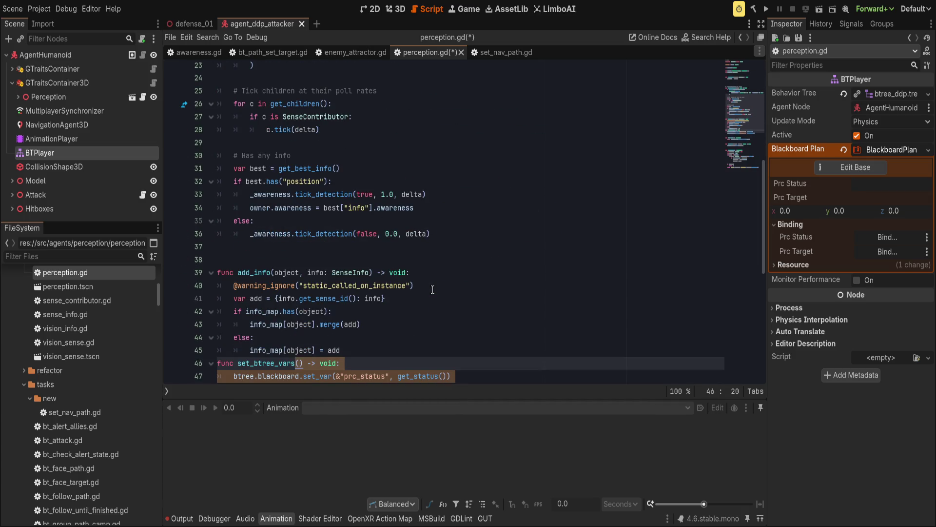
pyautogui.hotkey('alt', 'Down')
pyautogui.hotkey('alt', 'Down')
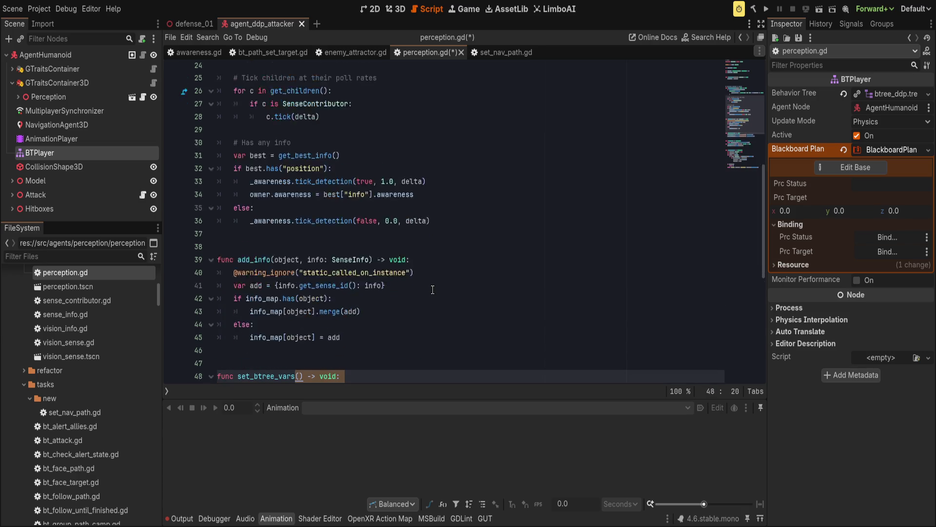
pyautogui.hotkey('alt', 'Down')
pyautogui.hotkey('alt', 'Down')
pyautogui.hotkey('alt', 'Down')
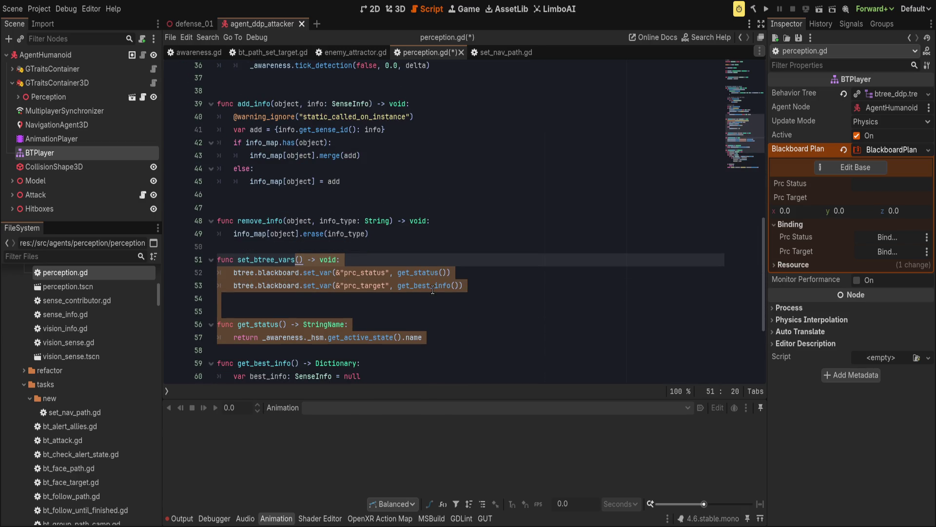
pyautogui.hotkey('alt', 'Down')
# Step: Add unindented blank lines after the moved block to make room for a new function
pyautogui.click(520, 350)
pyautogui.press('Return')
pyautogui.scroll(-3, 519, 289)
pyautogui.press('BackSpace')
pyautogui.press('Return')
pyautogui.press('Return')
# Step: Write a Vector3 function returning get_best_info().get("position", Vector3.ZERO) in perception.gd
pyautogui.write('func get_best_')
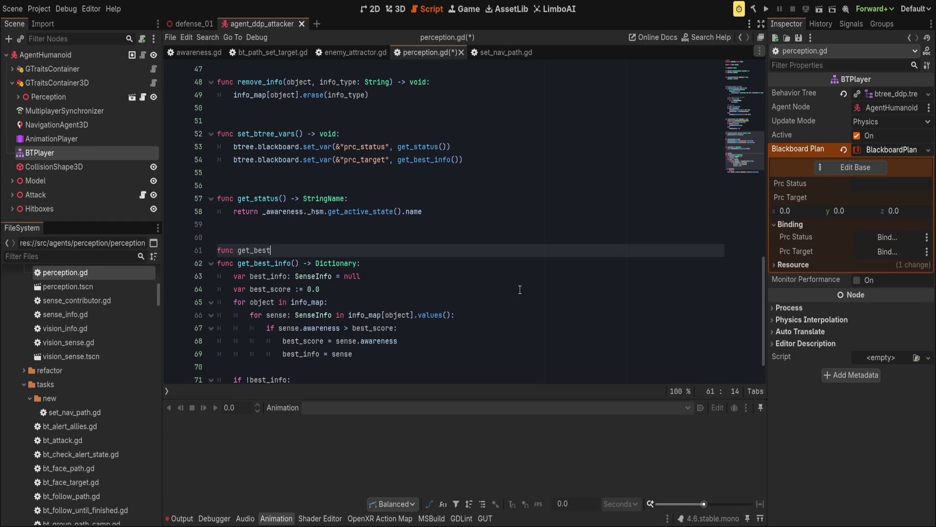
pyautogui.write('target')
pyautogui.press('BackSpace')
pyautogui.press('BackSpace')
pyautogui.press('BackSpace')
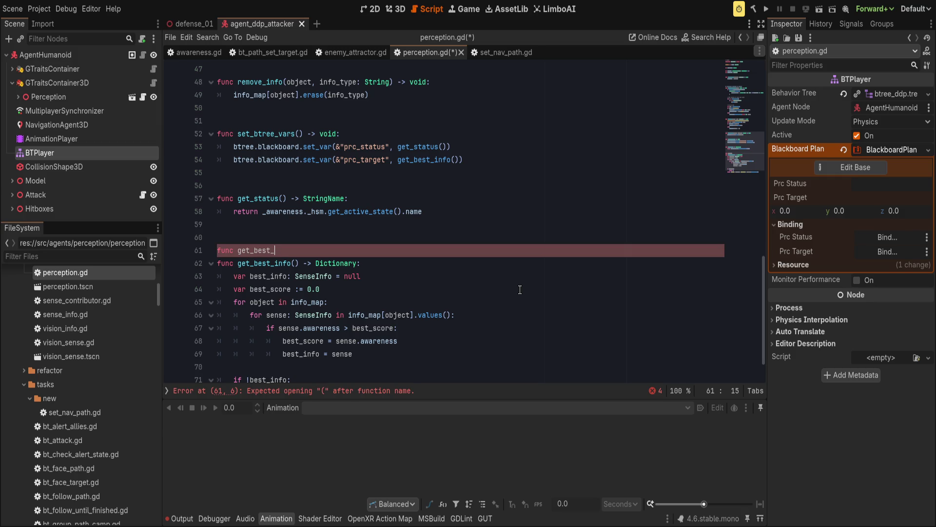
pyautogui.press('BackSpace')
pyautogui.press('BackSpace')
pyautogui.press('BackSpace')
pyautogui.write('target_po')
pyautogui.write('sition -> V')
pyautogui.write('ector3')
pyautogui.write(':')
pyautogui.press('Return')
pyautogui.write('return get')
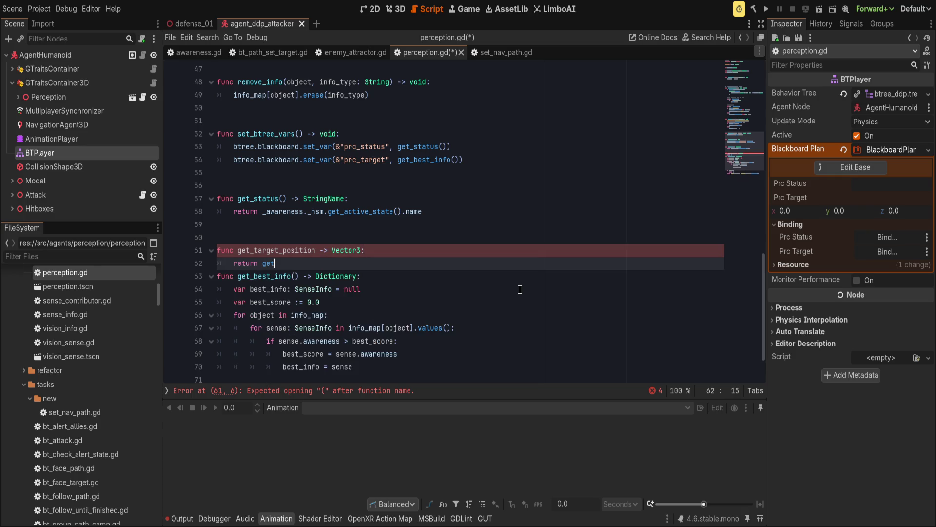
pyautogui.press('Return')
pyautogui.write('.')
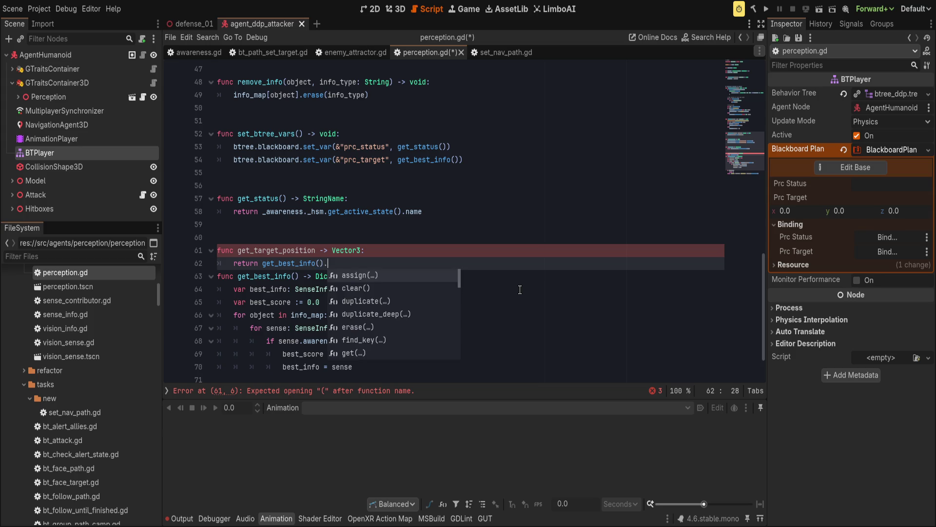
pyautogui.write('get')
pyautogui.press('Return')
pyautogui.write('"')
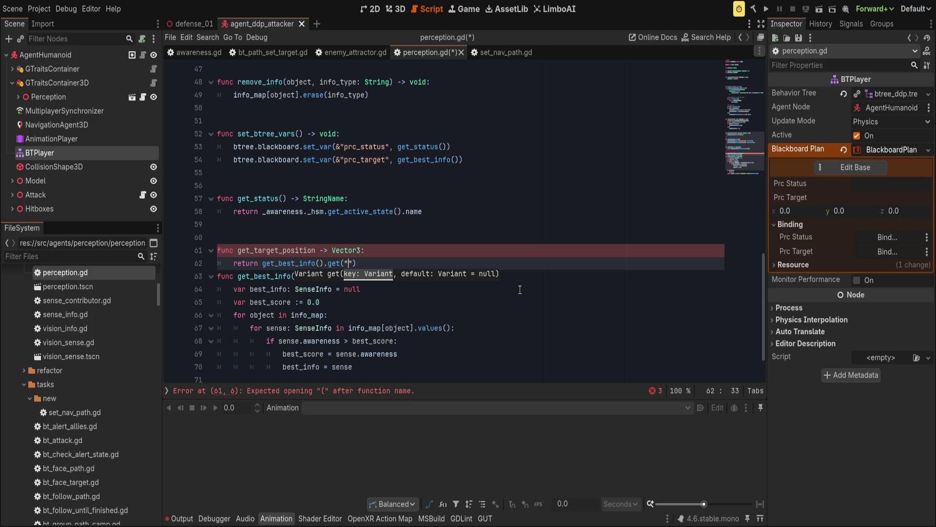
pyautogui.write('position", ')
pyautogui.write('Vector3.ZEW')
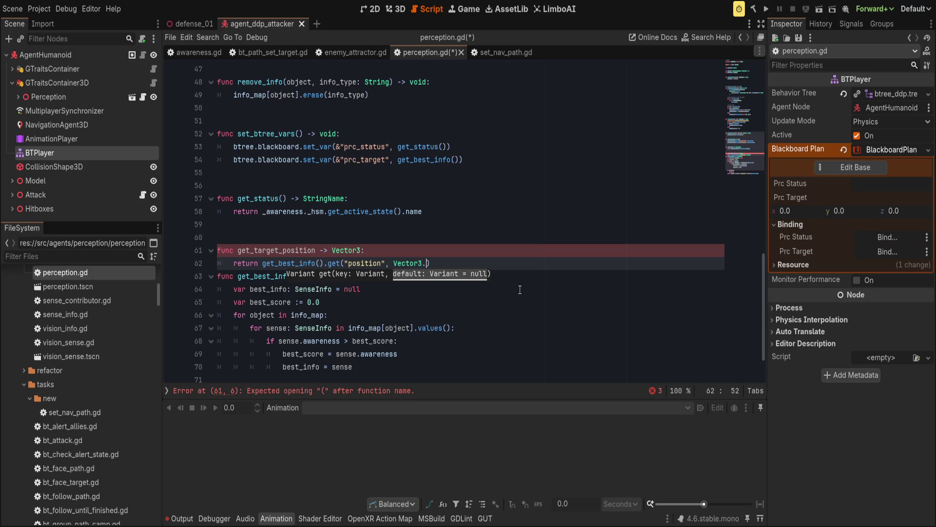
pyautogui.press('BackSpace')
pyautogui.write('RO')
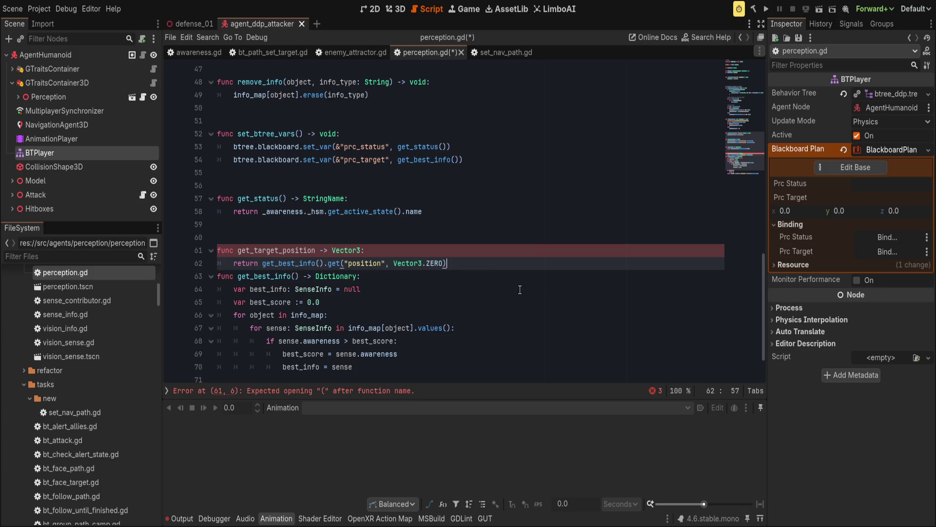
pyautogui.press('Return')
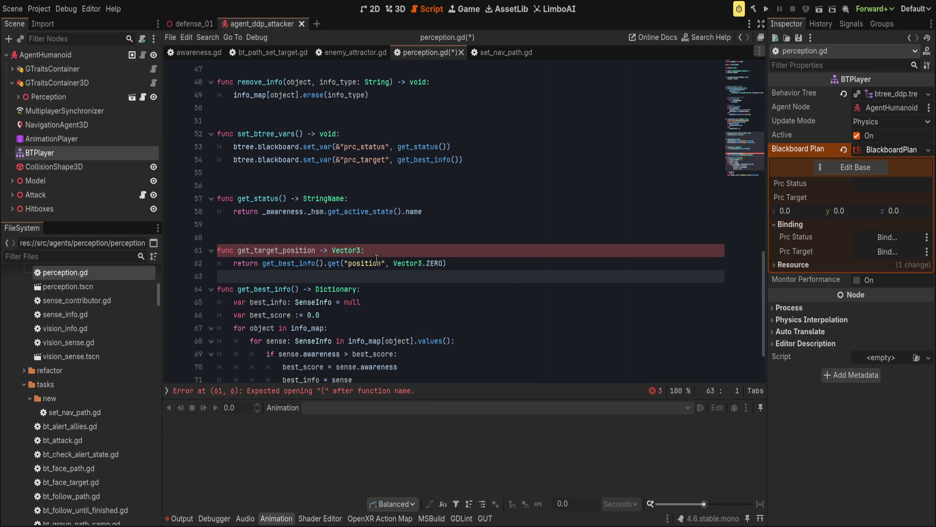
# Step: Correct the new function's name to get_best_position() and save perception.gd
pyautogui.click(316, 250)
pyautogui.write('()')
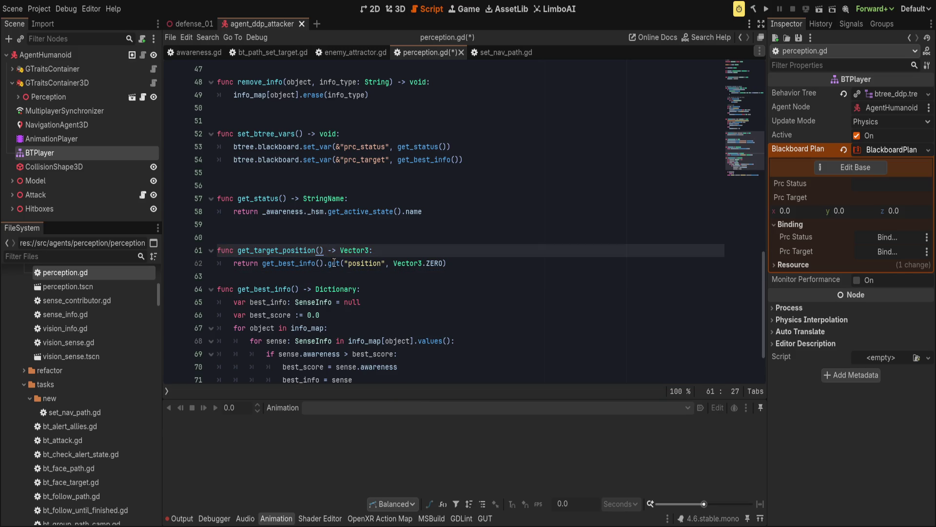
pyautogui.click(334, 263)
pyautogui.moveTo(254, 251); pyautogui.dragTo(279, 250)
pyautogui.write('best')
pyautogui.click(391, 226)
pyautogui.scroll(-2, 390, 236)
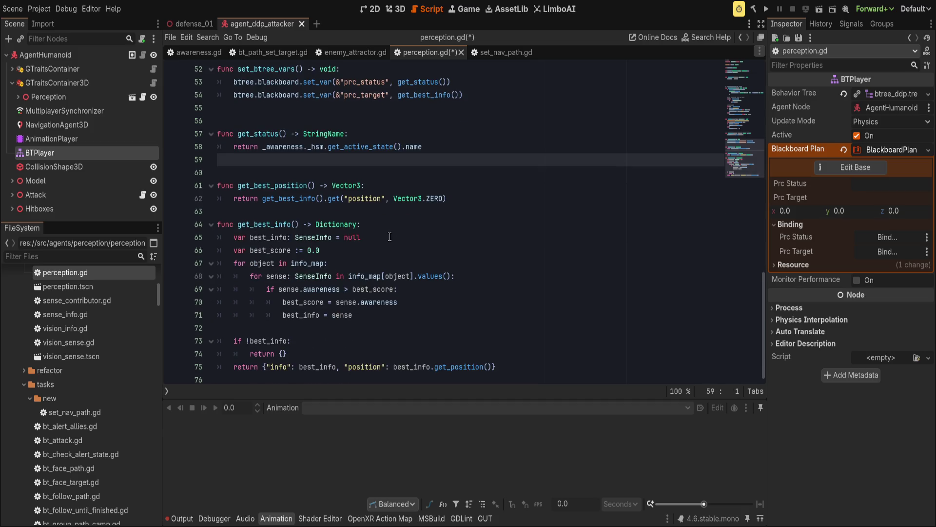
pyautogui.hotkey('ctrl', 's')
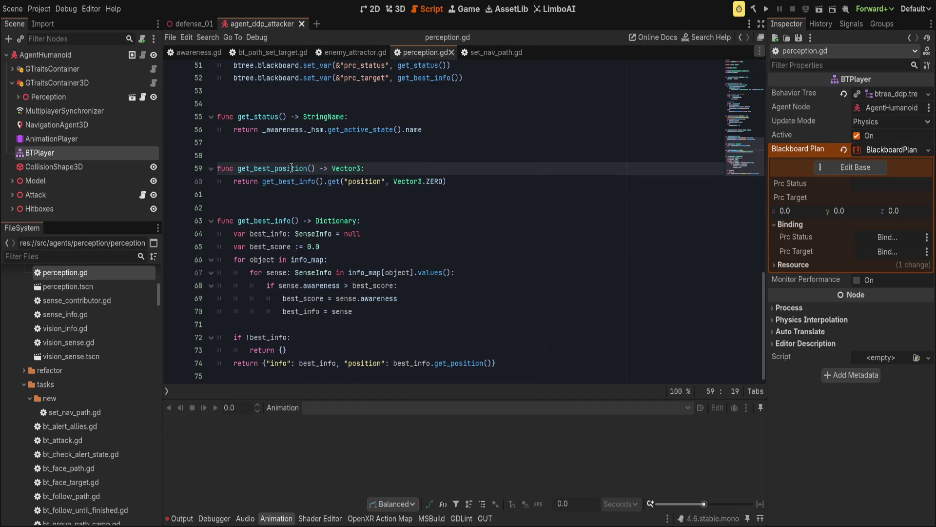
# Step: Make the prc_target line call get_best_position instead of get_best_info, then save
pyautogui.scroll(3, 486, 257)
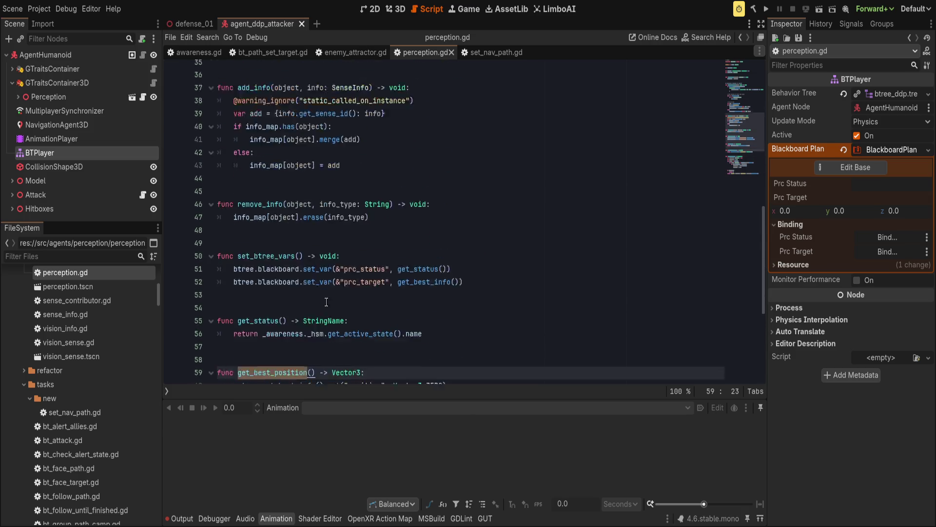
pyautogui.click(317, 289)
pyautogui.scroll(15, 459, 206)
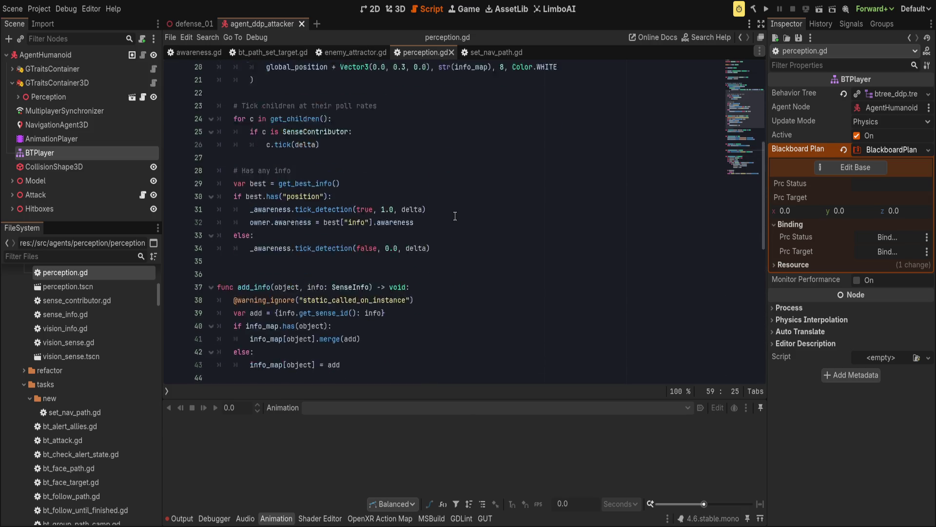
pyautogui.click(444, 224)
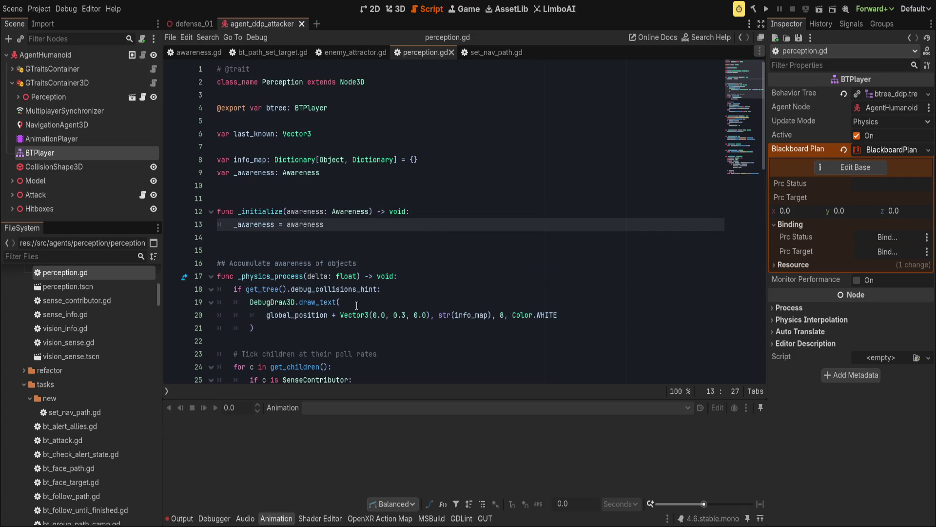
pyautogui.scroll(-4, 298, 301)
pyautogui.scroll(-10, 298, 301)
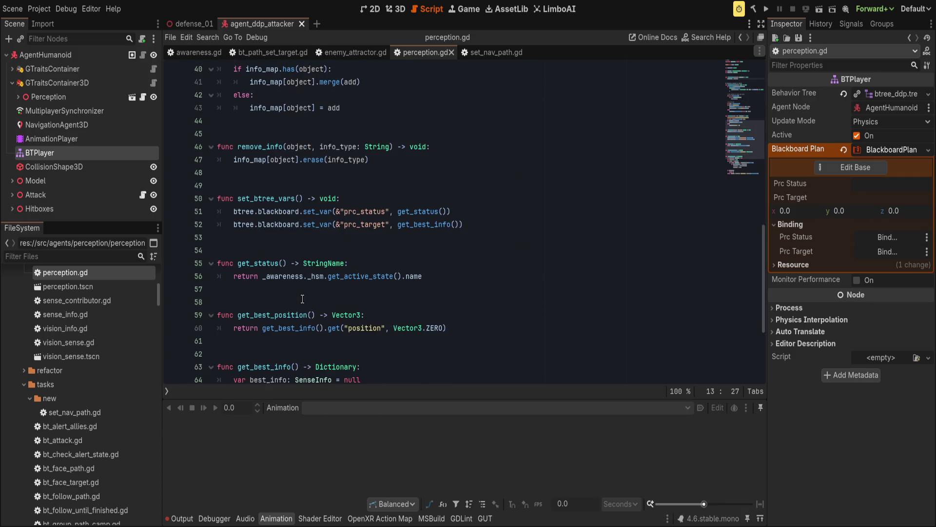
pyautogui.doubleClick(413, 226)
pyautogui.write('get_best_position')
pyautogui.hotkey('ctrl', 's')
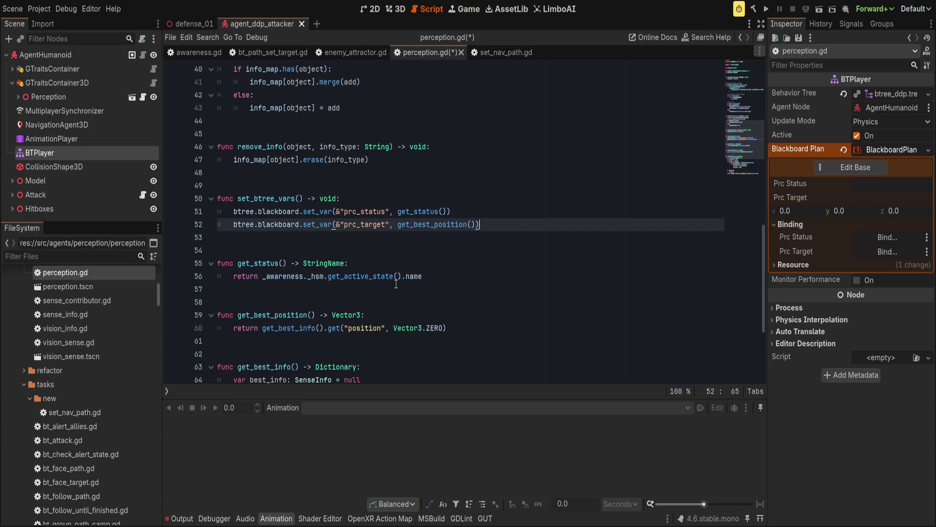
pyautogui.scroll(1, 398, 284)
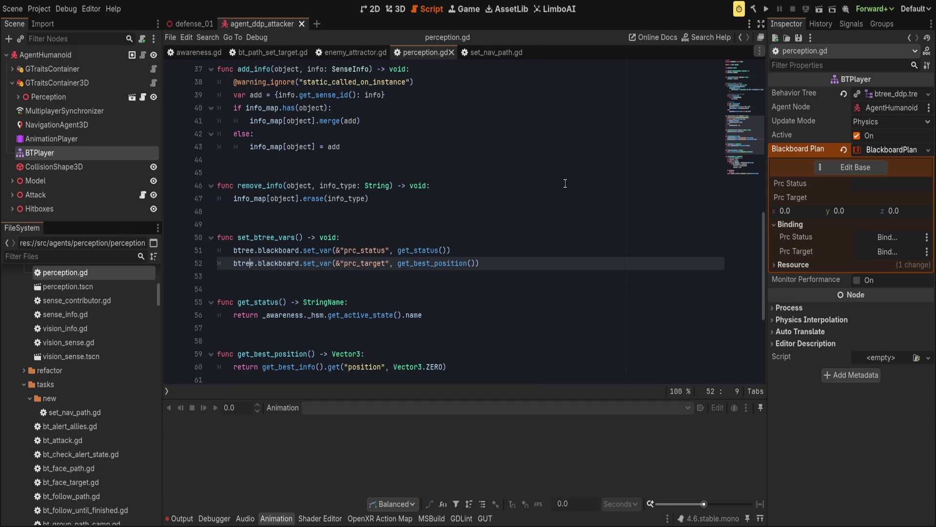
pyautogui.click(882, 148)
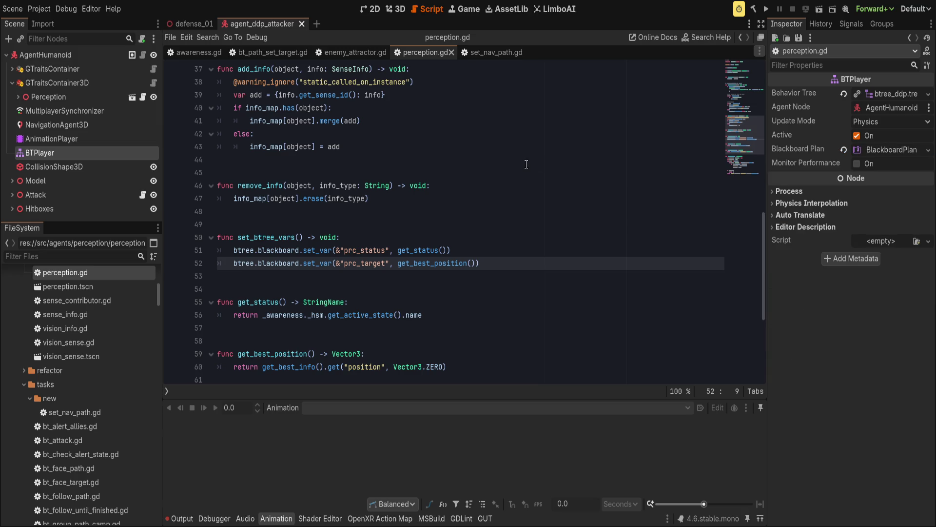
pyautogui.click(559, 9)
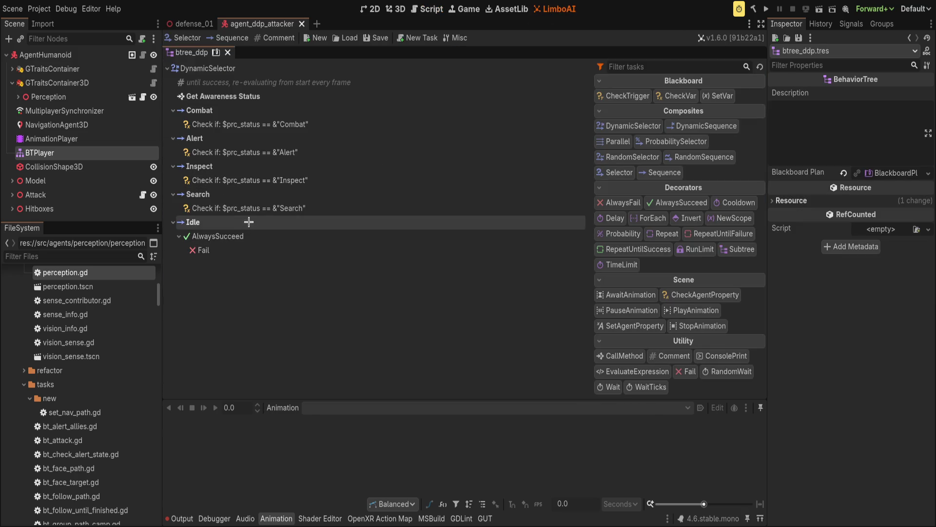
# Step: Reset the first task's method and result variable, and target the GTraitsContainer node
pyautogui.click(296, 100)
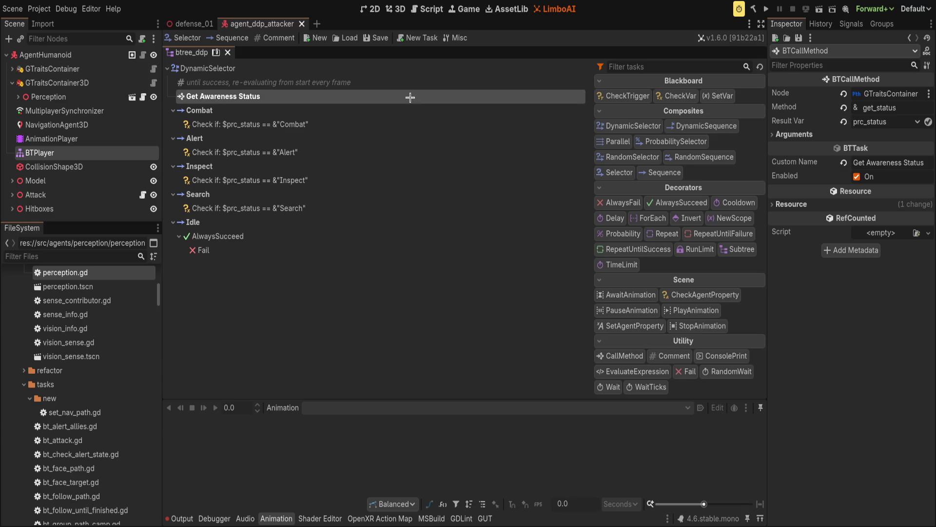
pyautogui.click(843, 122)
pyautogui.click(843, 108)
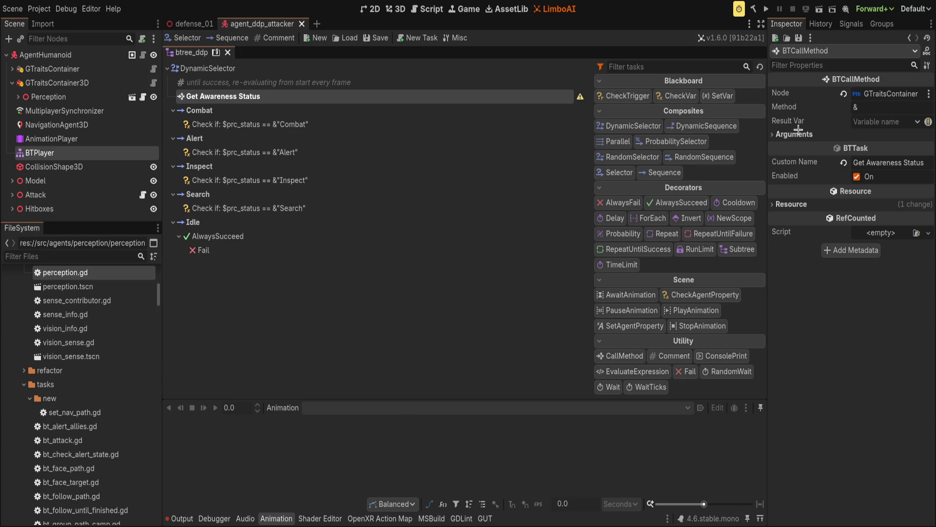
pyautogui.moveTo(871, 94); pyautogui.dragTo(871, 94)
# Step: Set the task's Method to set_btree_vars, copied from perception.gd, and save
pyautogui.click(430, 9)
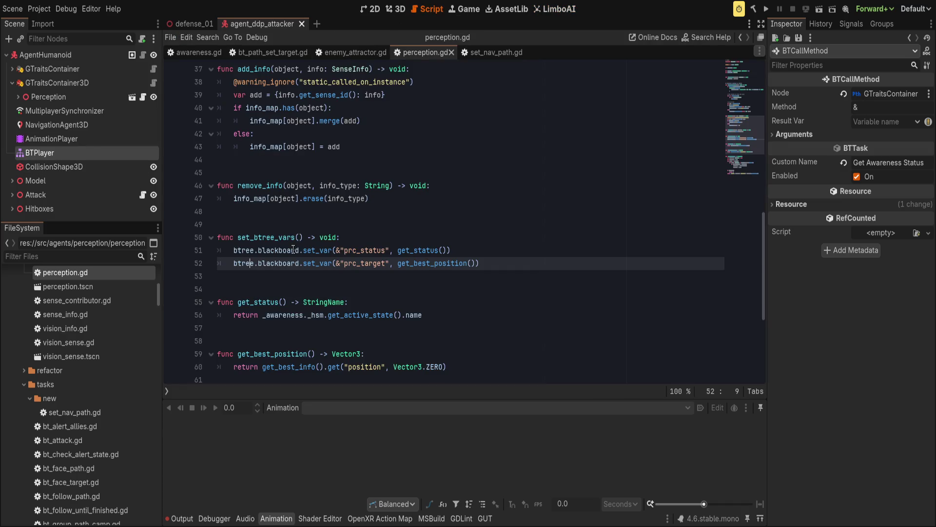
pyautogui.doubleClick(268, 239)
pyautogui.hotkey('ctrl', 'c')
pyautogui.click(895, 108)
pyautogui.hotkey('ctrl', 'v')
pyautogui.click(638, 140)
pyautogui.click(795, 135)
pyautogui.click(795, 134)
pyautogui.hotkey('ctrl', 's')
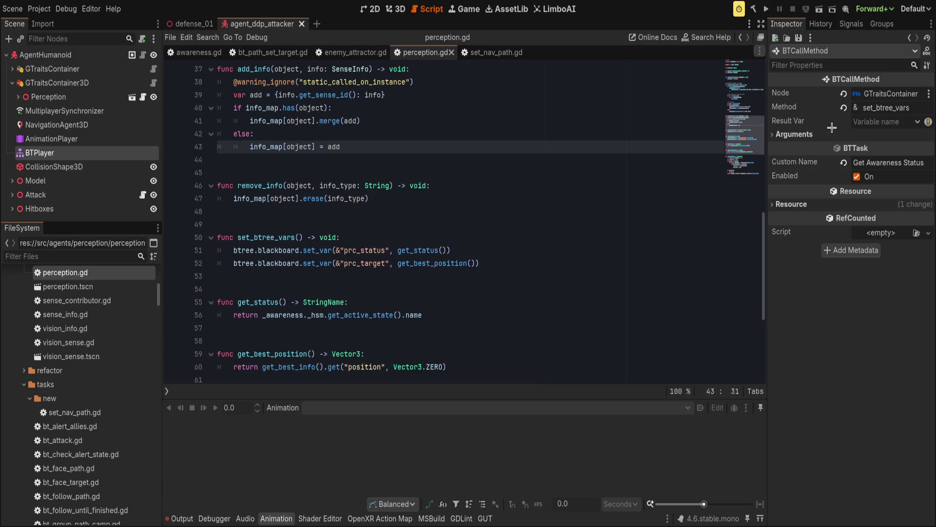
# Step: Rename the task's Custom Name to 'prc -> set_btree_vars'
pyautogui.click(888, 166)
pyautogui.write('Set PRC vars')
pyautogui.hotkey('ctrl', 's')
pyautogui.click(499, 173)
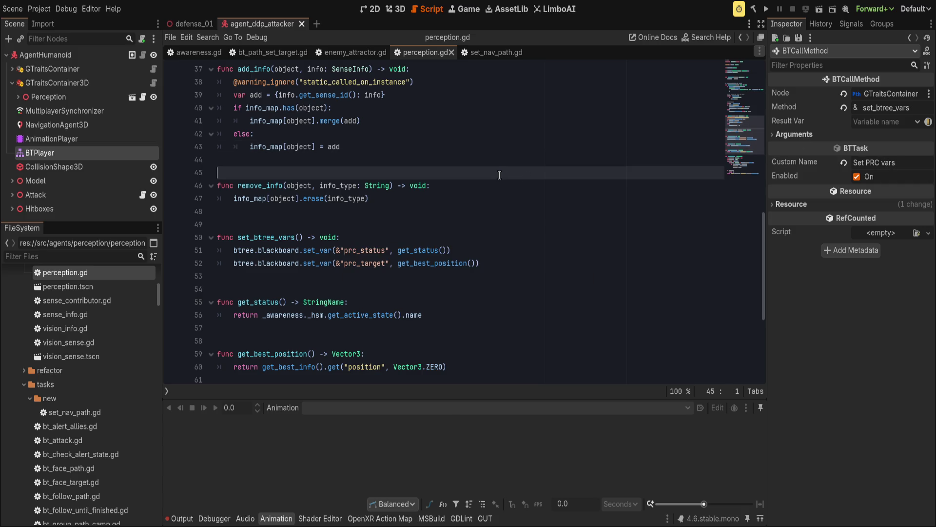
pyautogui.click(397, 8)
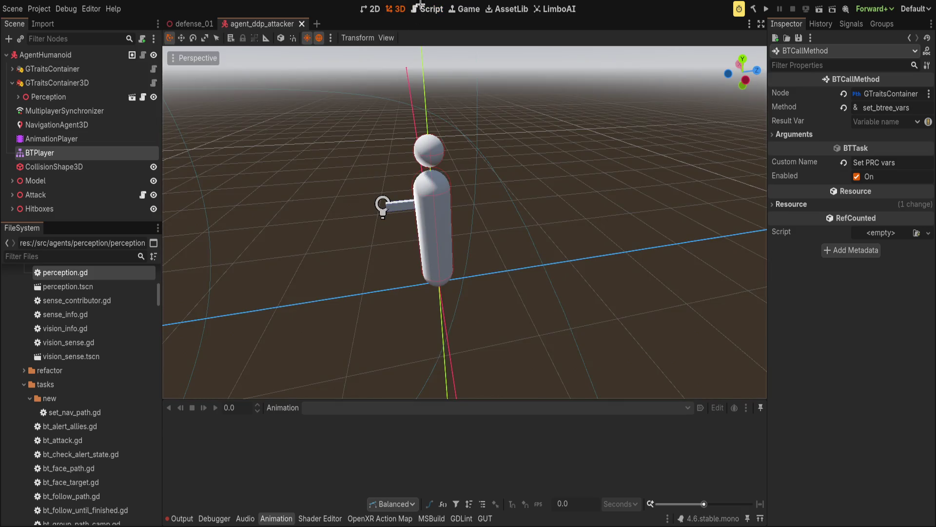
pyautogui.click(423, 8)
pyautogui.click(39, 152)
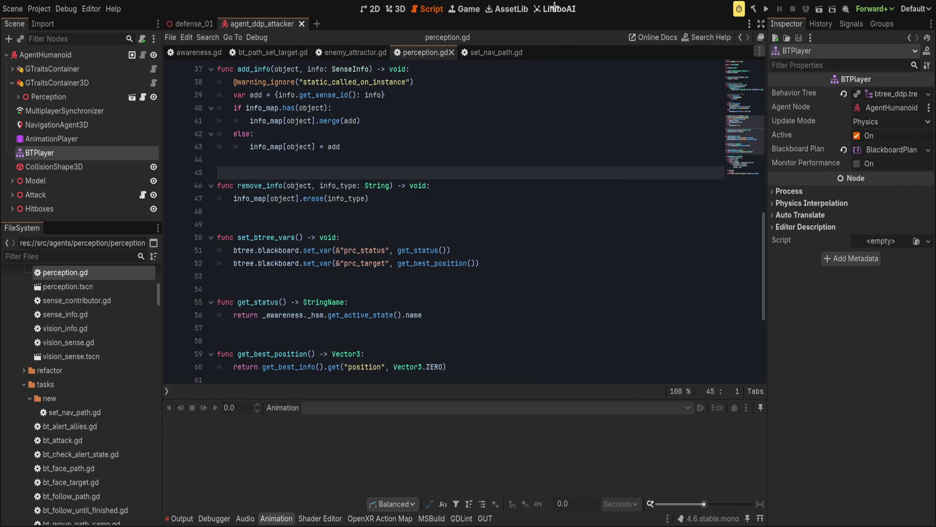
pyautogui.click(556, 8)
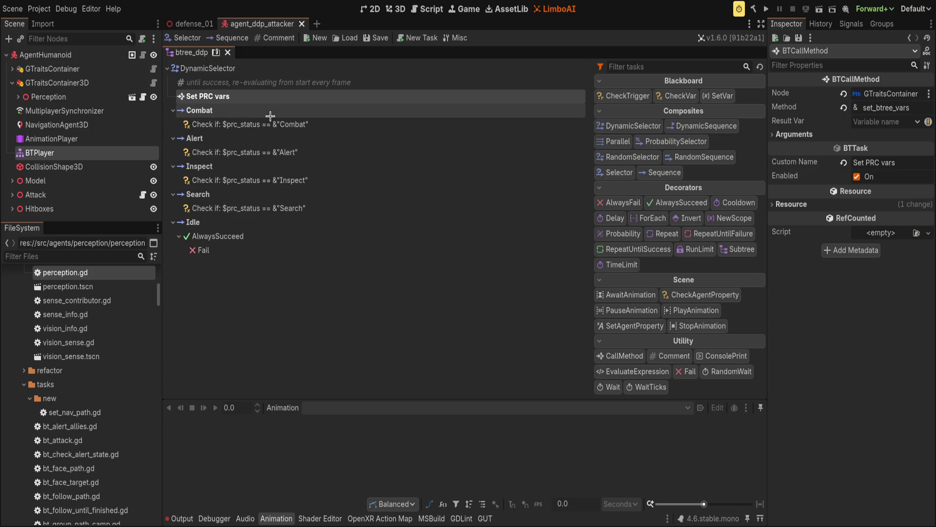
pyautogui.doubleClick(872, 163)
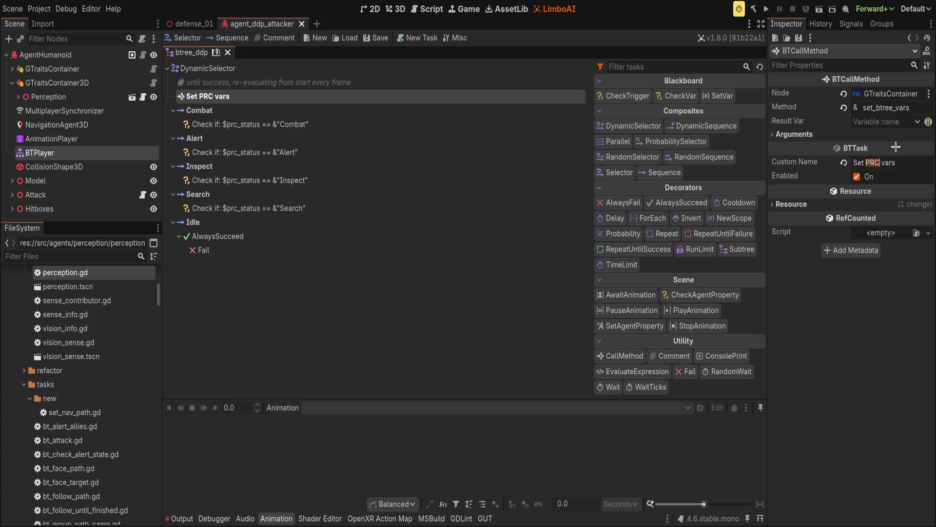
pyautogui.write('bb')
pyautogui.click(864, 163)
pyautogui.hotkey('ctrl', 'a')
pyautogui.write('set_btree_var')
pyautogui.write('prc')
pyautogui.write(' ->')
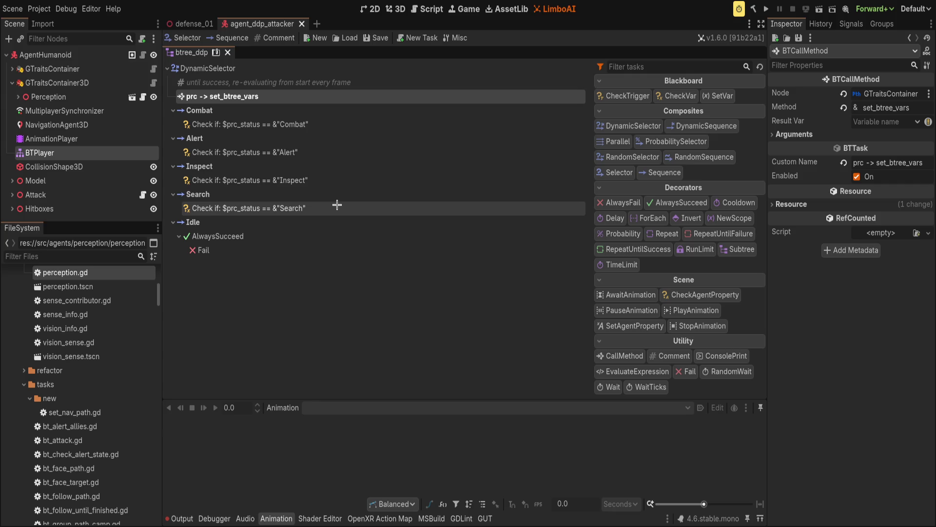
# Step: Add AlwaysSucceed under Combat with a Cooldown inside it set to 0.2 seconds
pyautogui.click(204, 111)
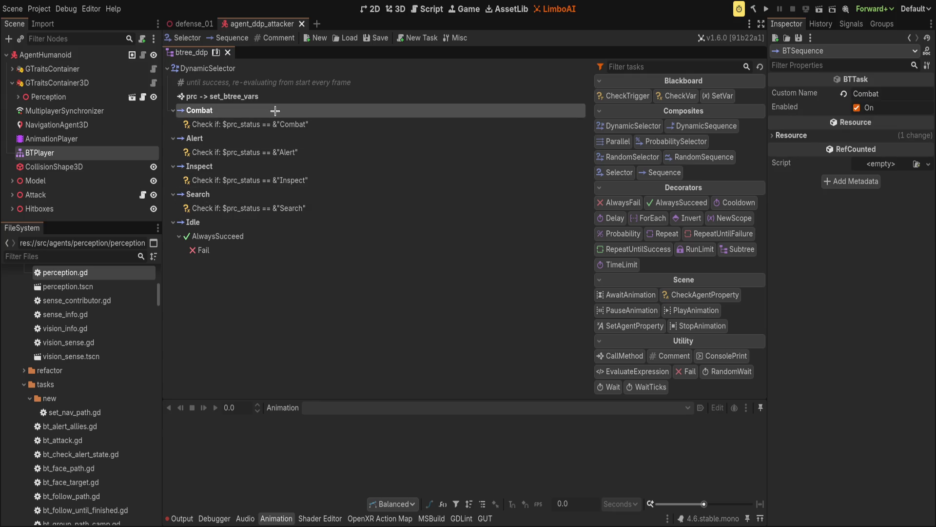
pyautogui.click(660, 201)
pyautogui.moveTo(660, 201); pyautogui.dragTo(314, 142)
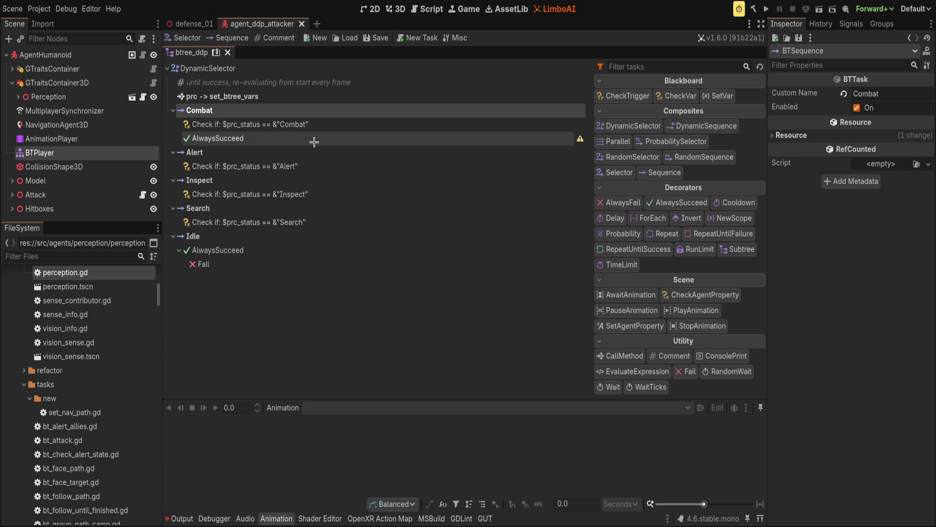
pyautogui.click(314, 142)
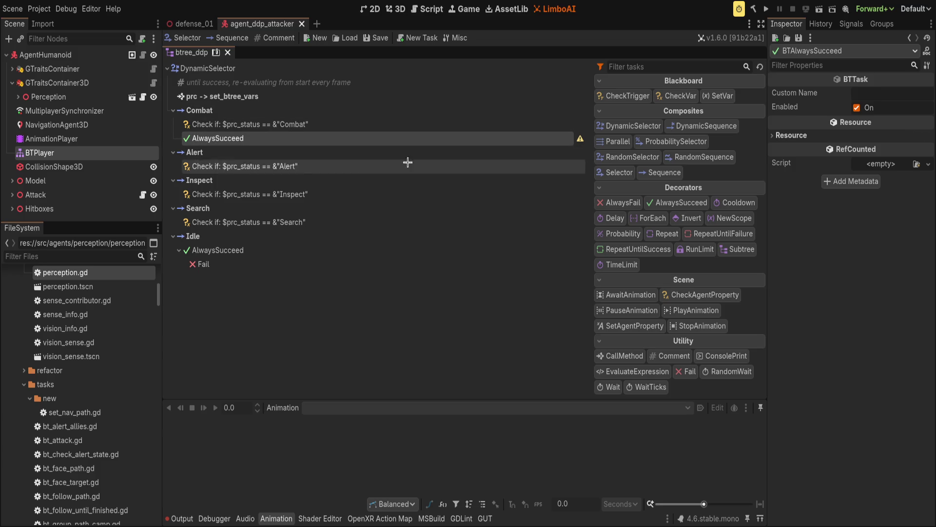
pyautogui.click(732, 202)
pyautogui.click(875, 97)
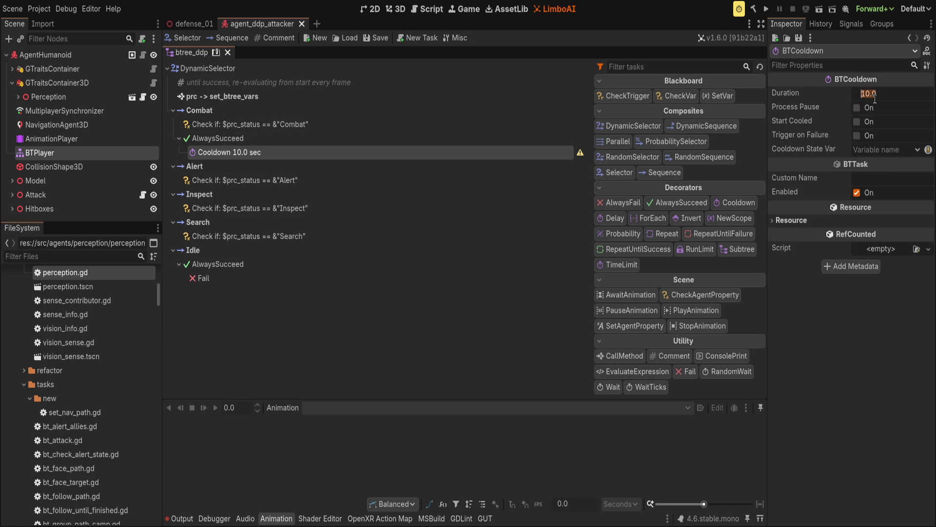
pyautogui.write('0.2')
pyautogui.press('Return')
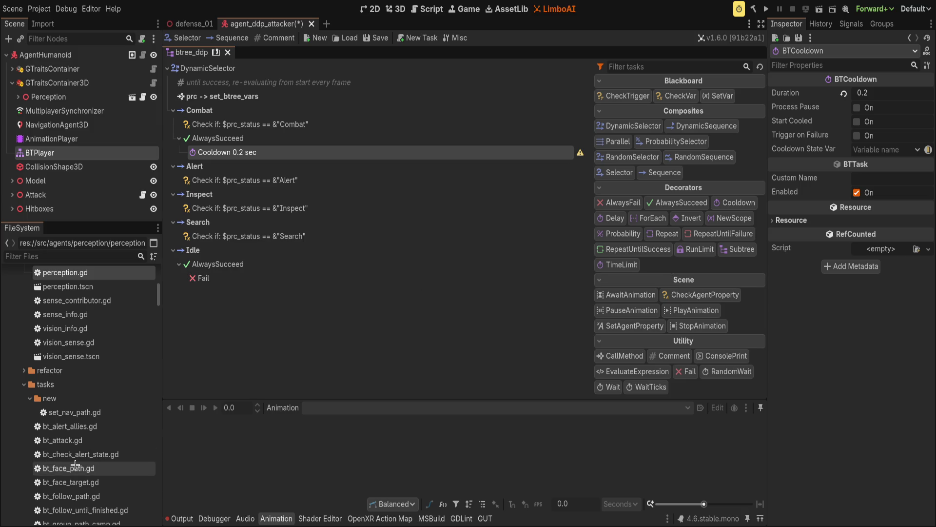
# Step: Rename set_nav_path.gd to set_nav_path_to_target.gd in the FileSystem
pyautogui.click(87, 413)
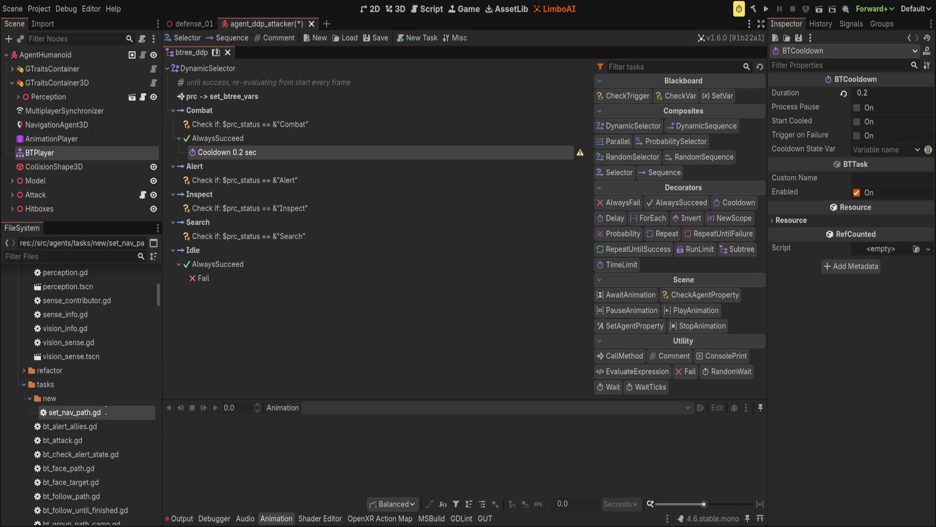
pyautogui.write('_to_target')
pyautogui.press('Return')
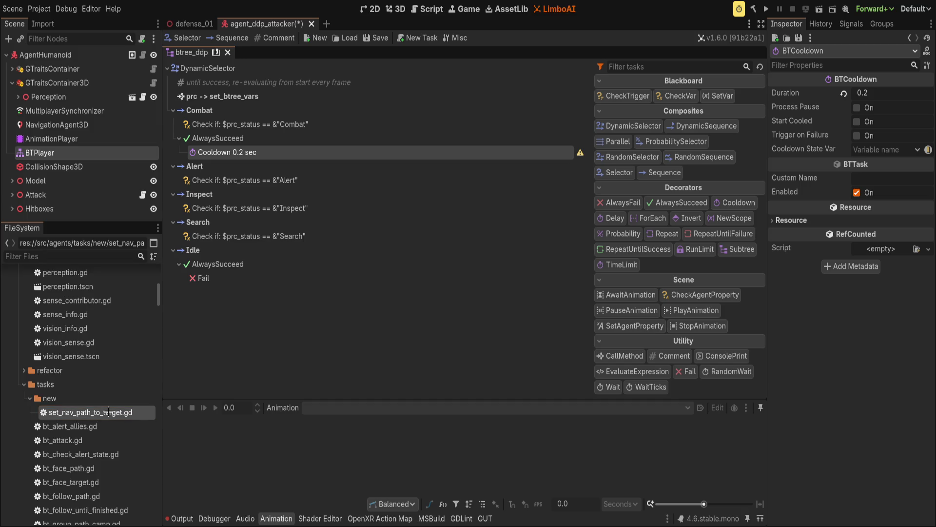
# Step: Open set_nav_path_to_target.gd, save, and go back to the behavior-tree editor
pyautogui.doubleClick(120, 405)
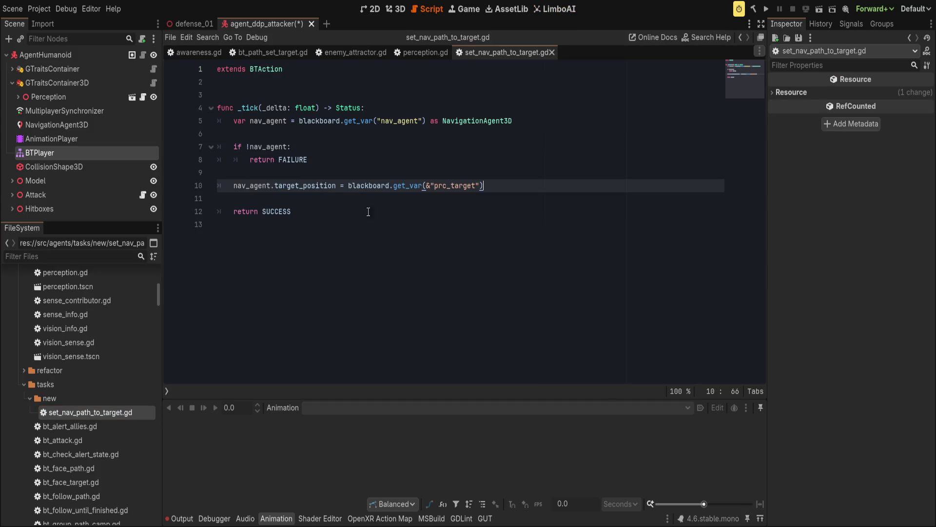
pyautogui.hotkey('ctrl', 's')
pyautogui.click(556, 9)
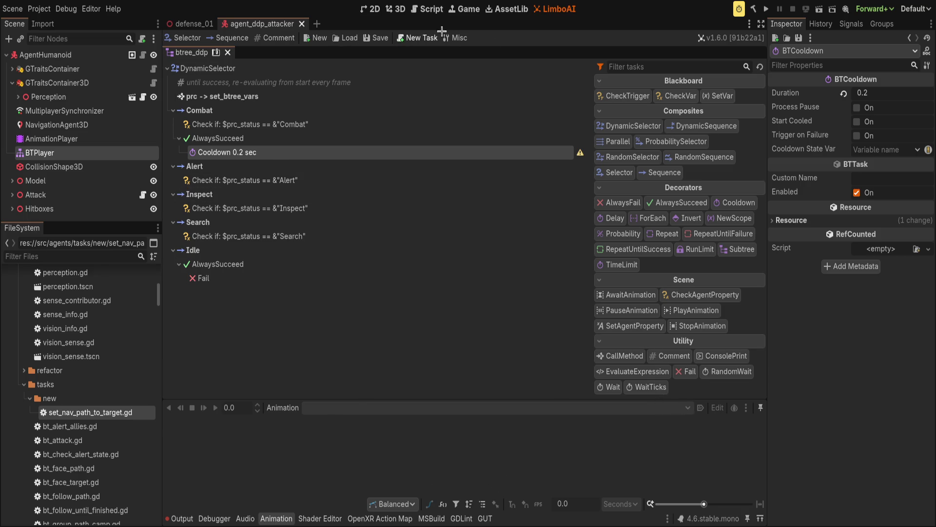
# Step: Hide the timeline, narrow the task palette, and move the script out of the new tasks folder
pyautogui.click(277, 518)
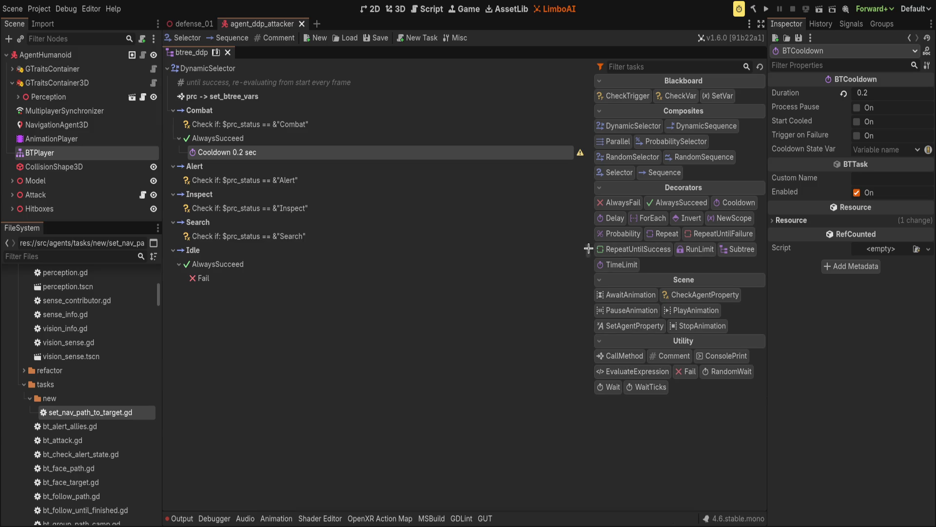
pyautogui.moveTo(588, 249); pyautogui.dragTo(597, 249)
pyautogui.moveTo(64, 412); pyautogui.dragTo(61, 385)
pyautogui.click(89, 401)
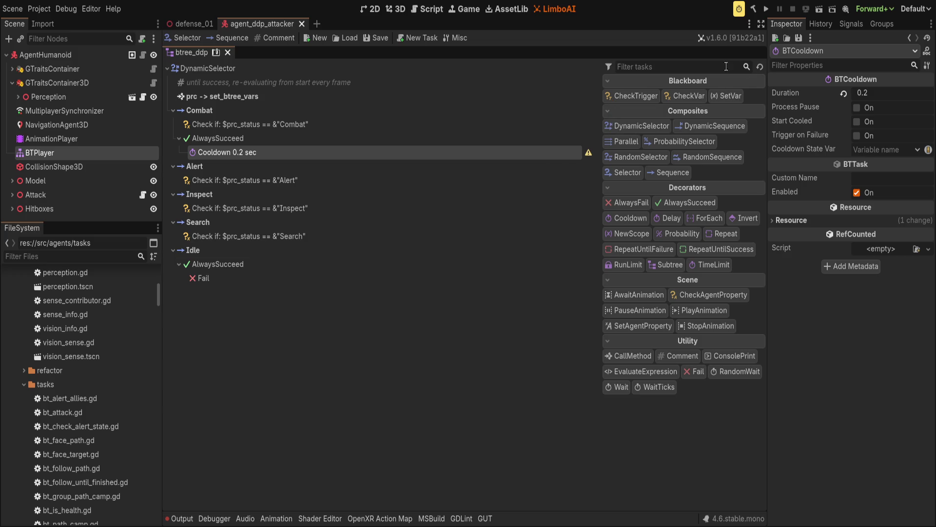
# Step: Refresh the task palette and place SetNavPathToTarget under Combat's 0.2 sec Cooldown
pyautogui.click(709, 66)
pyautogui.write('se')
pyautogui.click(746, 66)
pyautogui.click(203, 278)
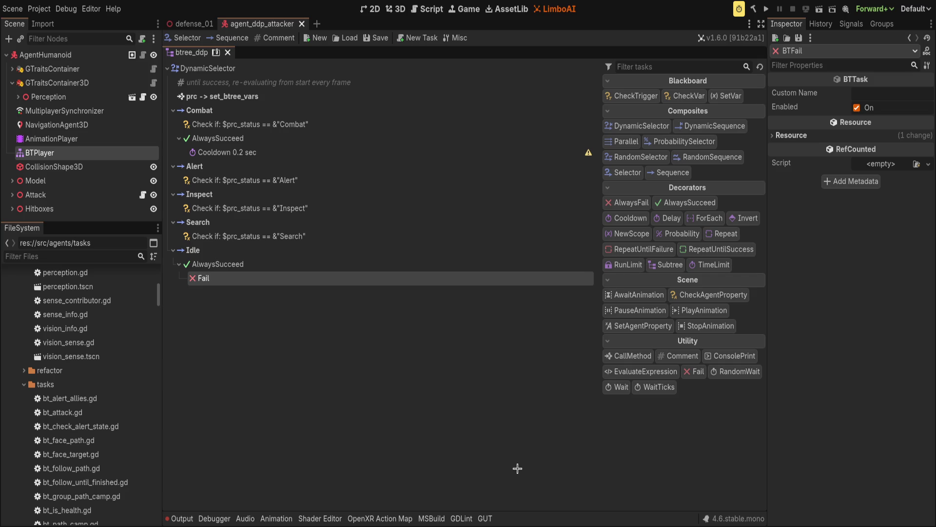
pyautogui.click(760, 67)
pyautogui.scroll(-3, 639, 249)
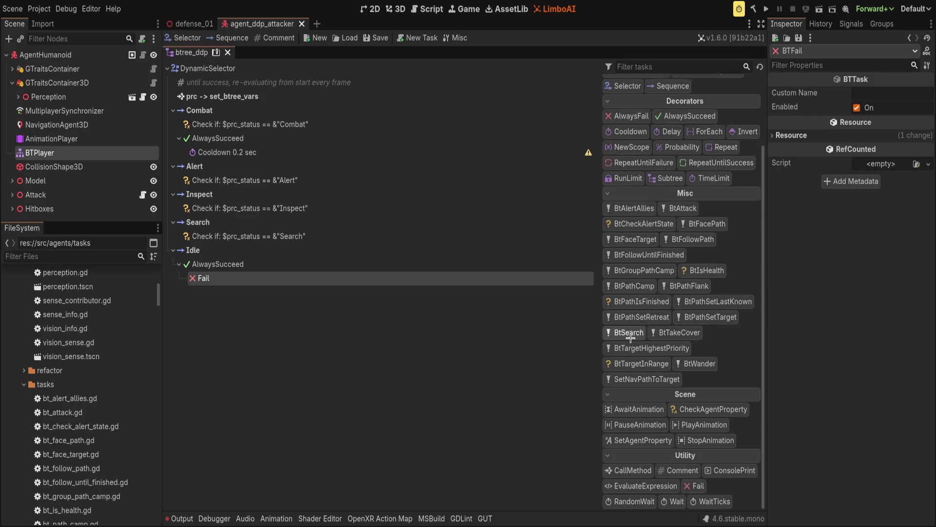
pyautogui.moveTo(637, 384)
pyautogui.mouseDown()
pyautogui.moveTo(309, 310)
pyautogui.moveTo(309, 293)
pyautogui.mouseUp()
pyautogui.doubleClick(307, 294)
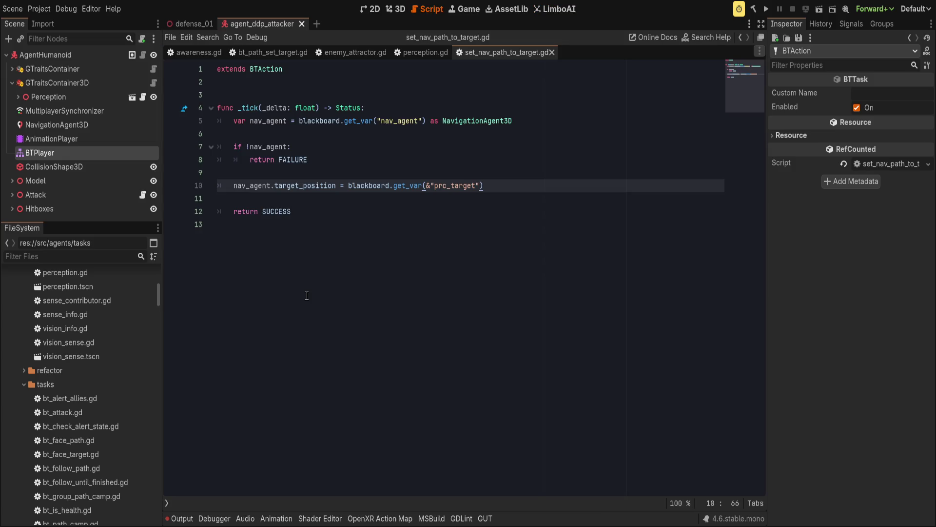
pyautogui.middleClick(498, 54)
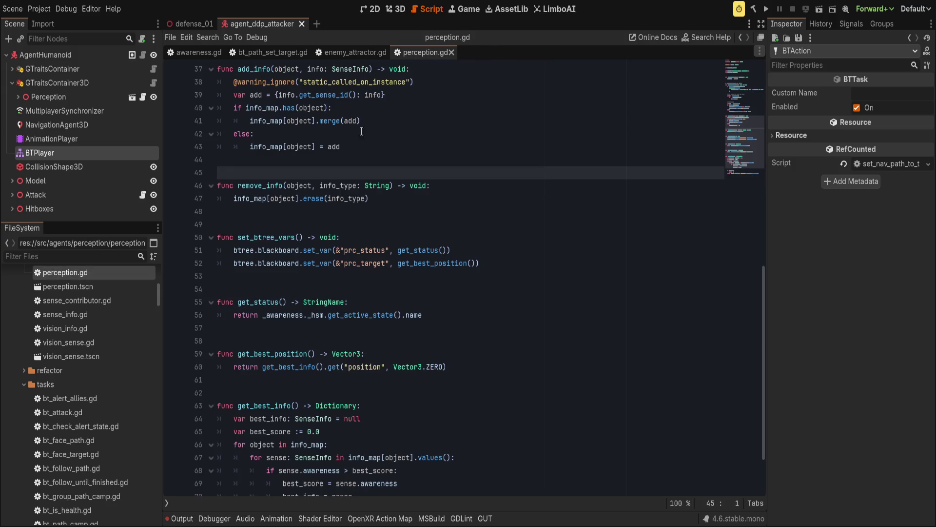
pyautogui.click(556, 9)
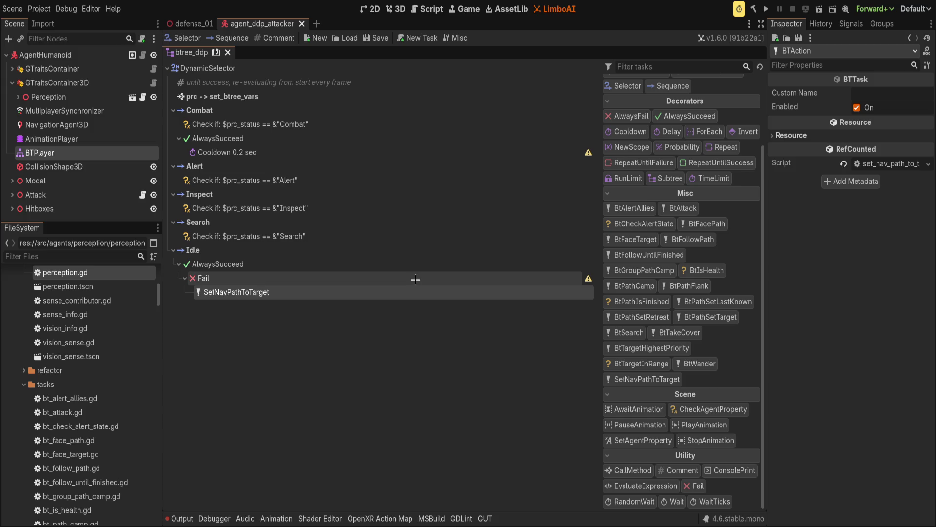
pyautogui.moveTo(381, 290)
pyautogui.mouseDown()
pyautogui.moveTo(407, 203)
pyautogui.moveTo(316, 138)
pyautogui.moveTo(316, 151)
pyautogui.mouseUp()
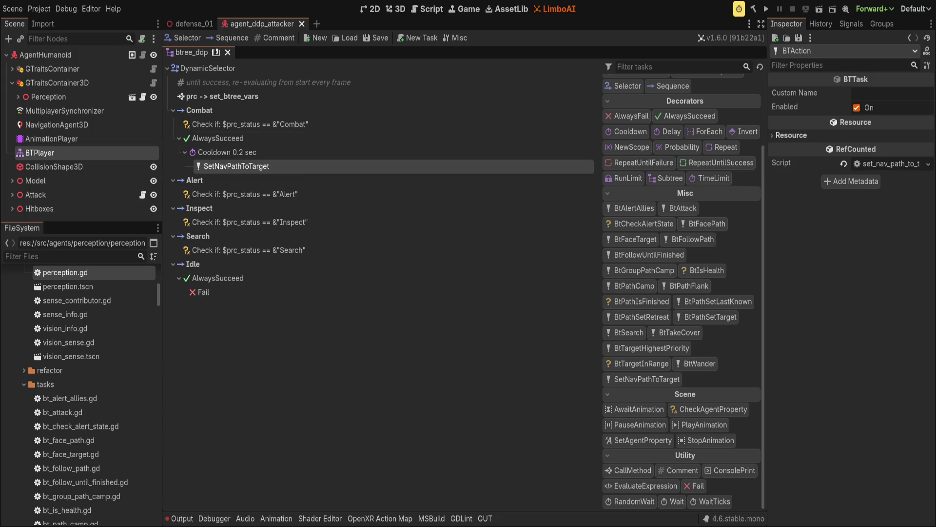